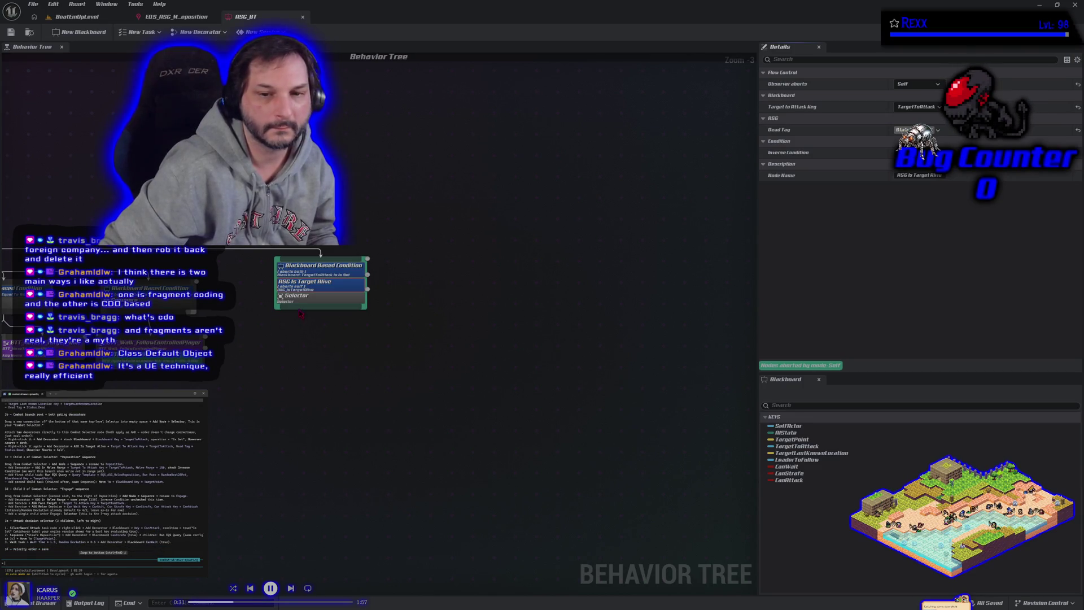
# Add a Sequence node under the selector and name it Reposition
pyautogui.moveTo(316, 308); pyautogui.dragTo(265, 362)
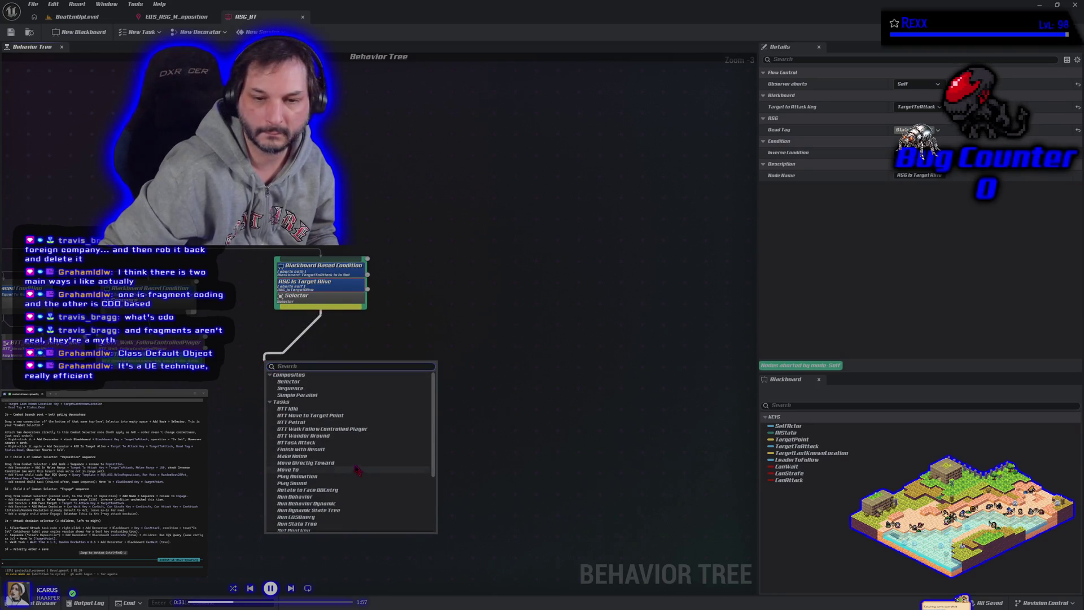
pyautogui.click(290, 388)
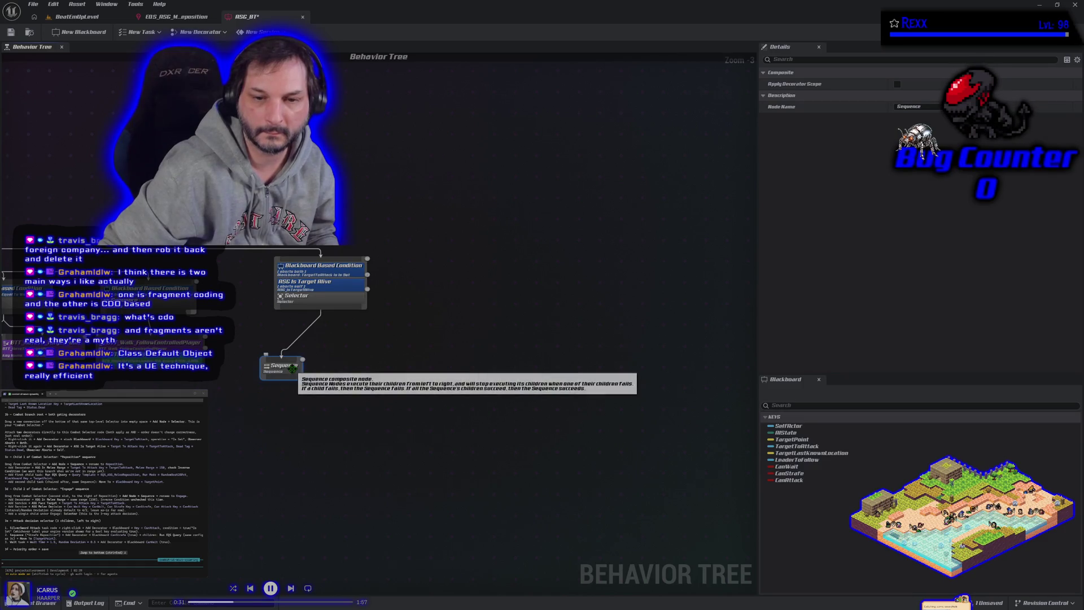
pyautogui.rightClick(292, 369)
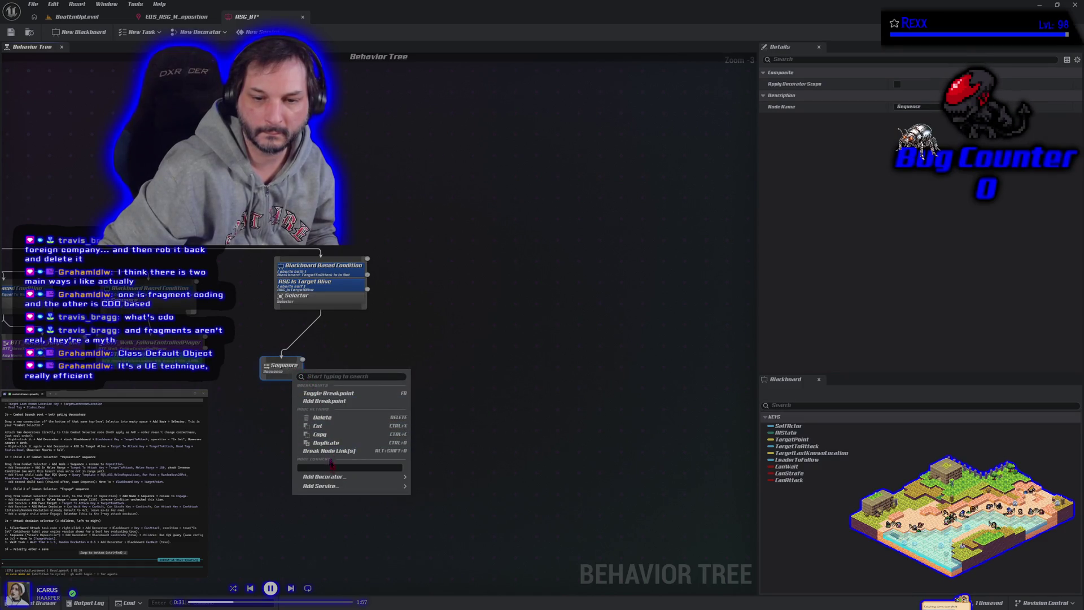
pyautogui.click(281, 367)
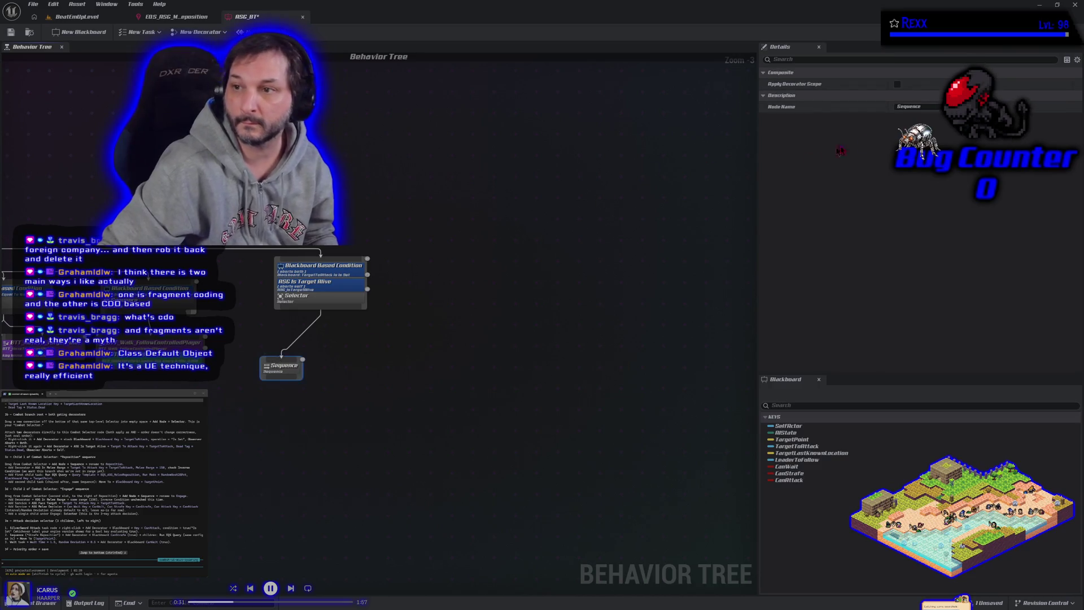
pyautogui.click(903, 106)
pyautogui.write('Reposition')
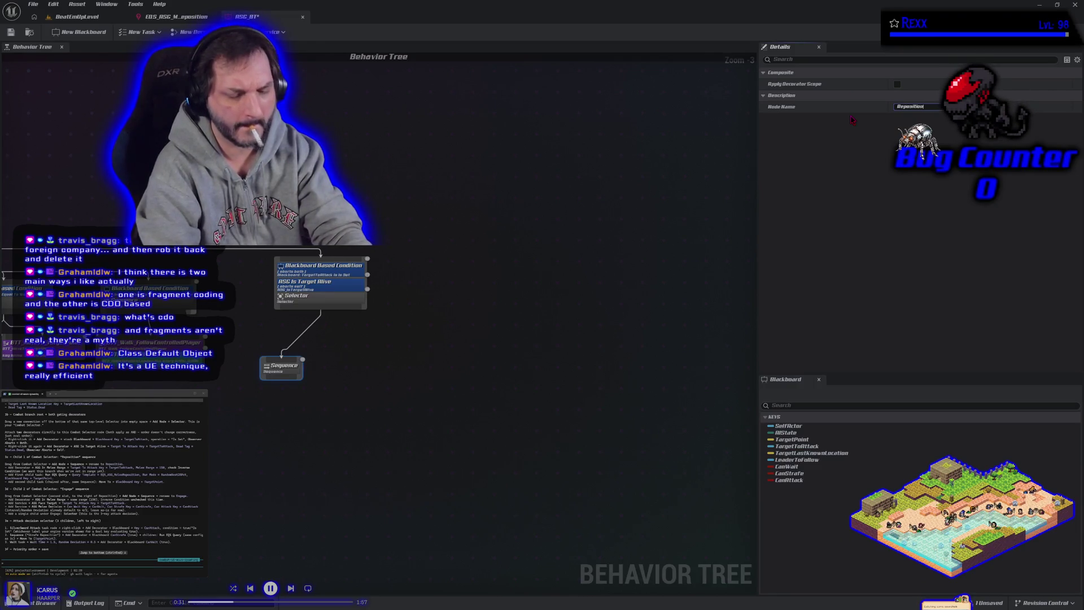
pyautogui.press('Return')
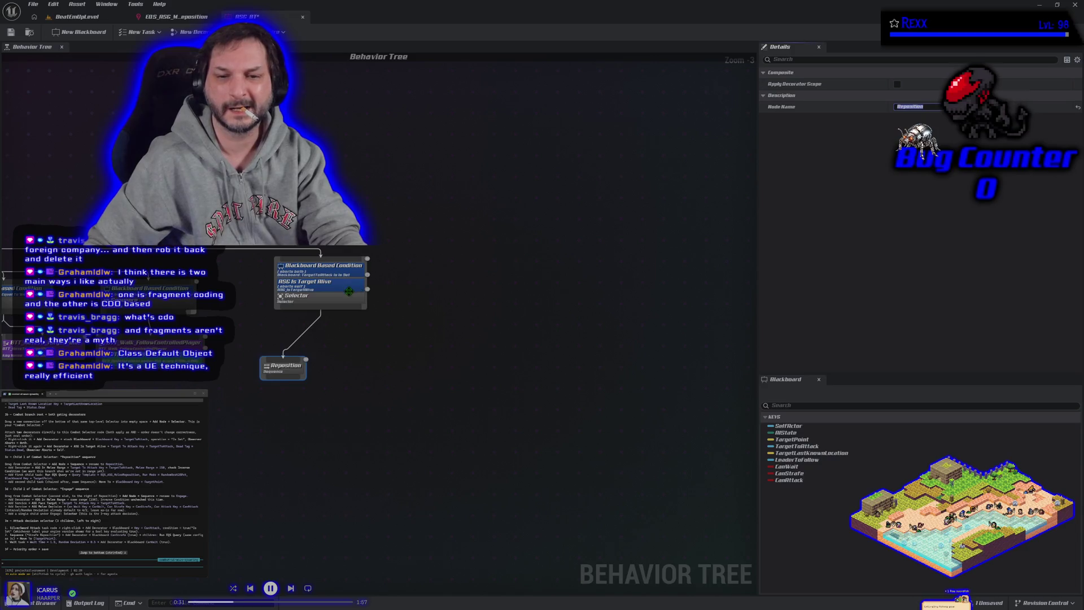
# Rename the selector node to Combat Selector
pyautogui.click(342, 296)
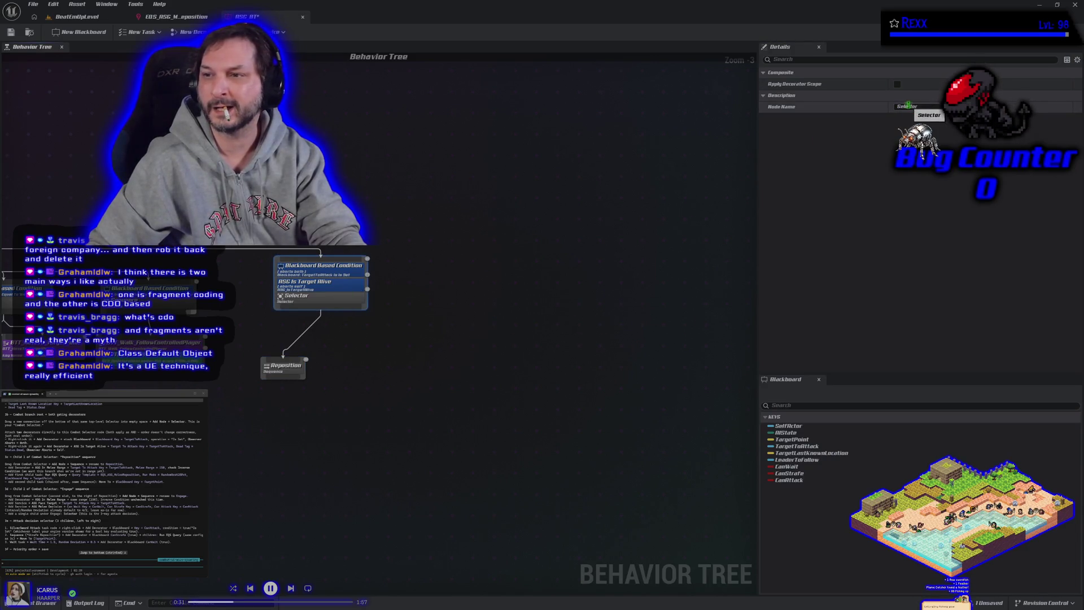
pyautogui.click(907, 107)
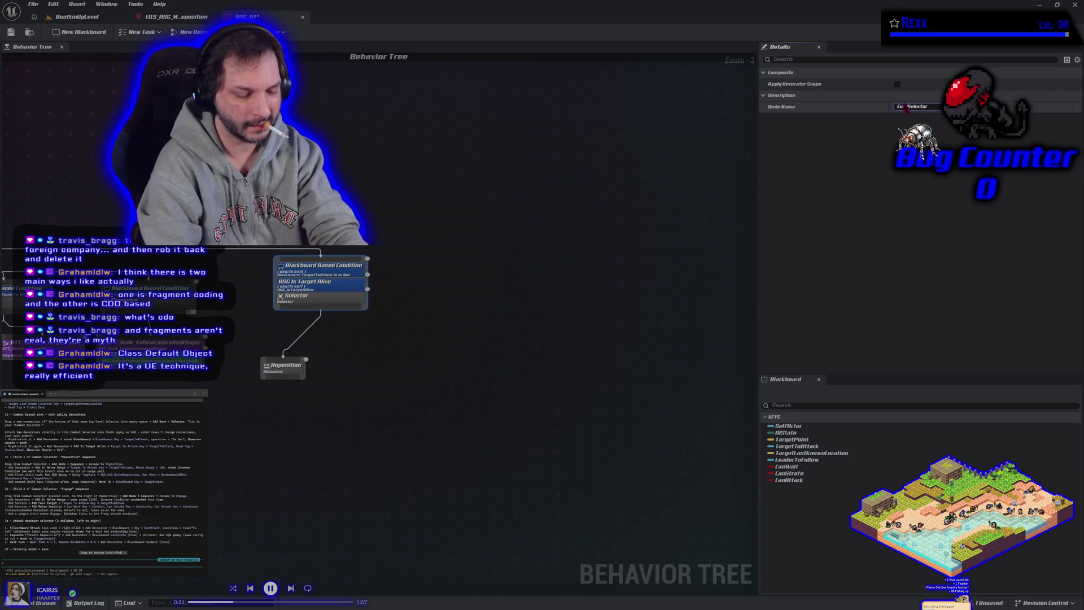
pyautogui.write('mbat')
pyautogui.press('Return')
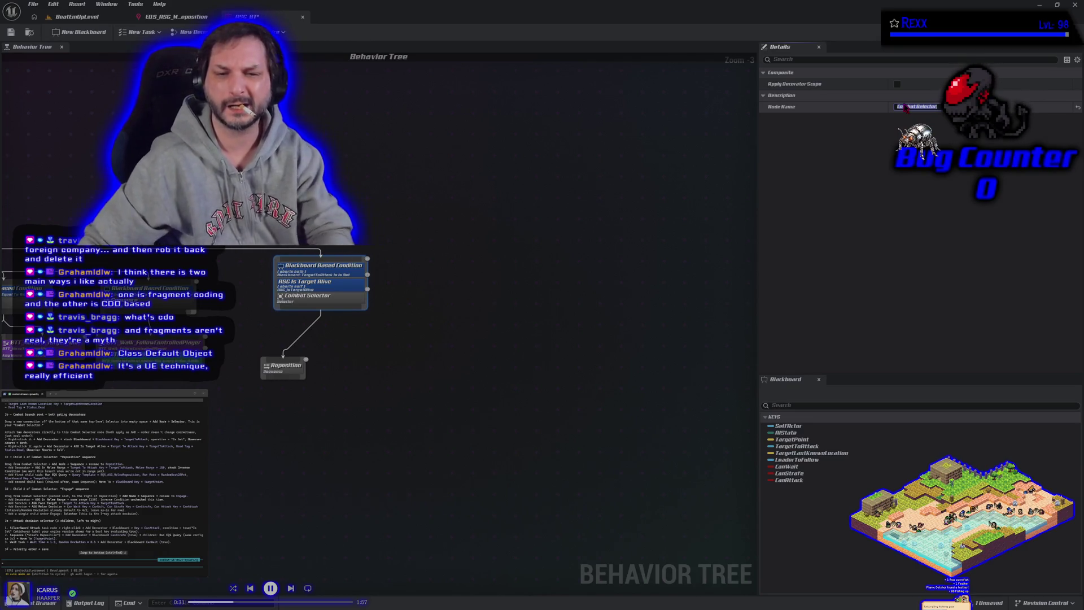
pyautogui.click(421, 359)
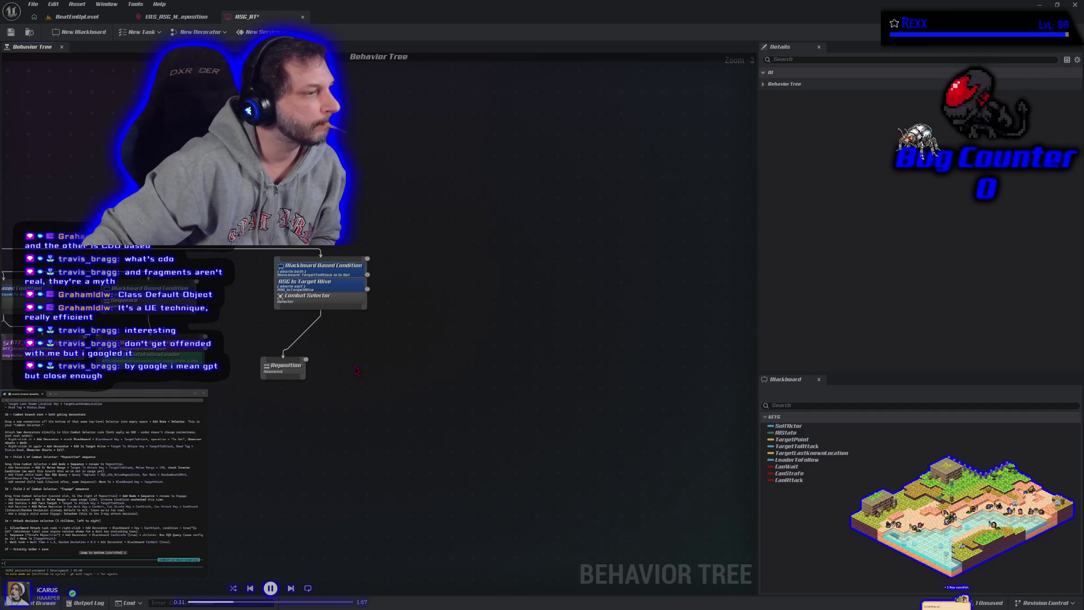
# Attach an ASG In Melee Range decorator to the Reposition sequence
pyautogui.click(292, 372)
pyautogui.rightClick(294, 374)
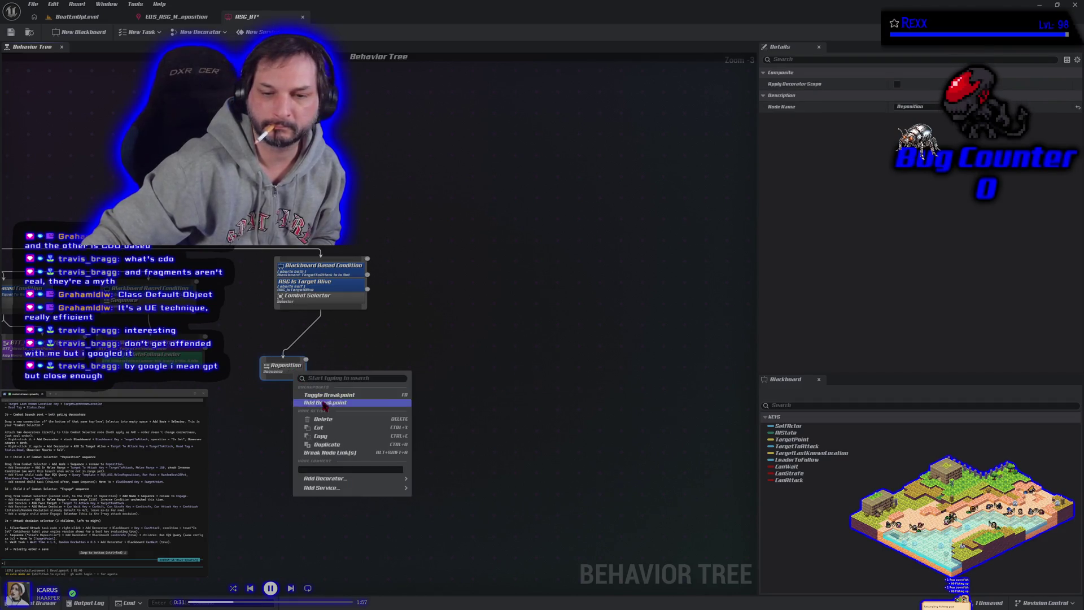
pyautogui.moveTo(384, 478)
pyautogui.click(459, 479)
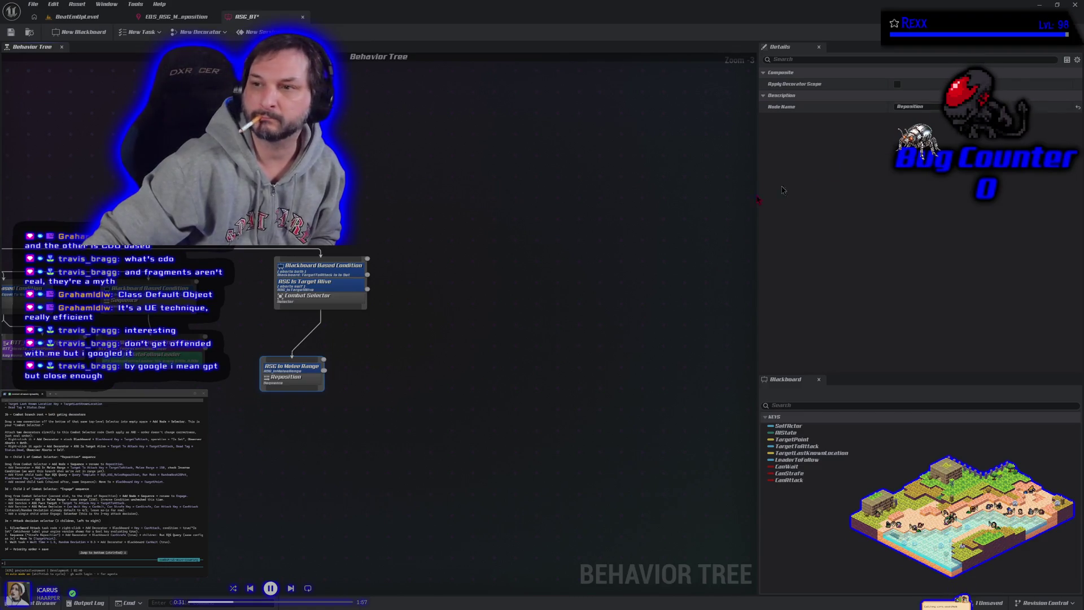
# Set the decorator's target key to TargetToAttack and invert its condition
pyautogui.click(305, 368)
pyautogui.click(916, 106)
pyautogui.click(899, 128)
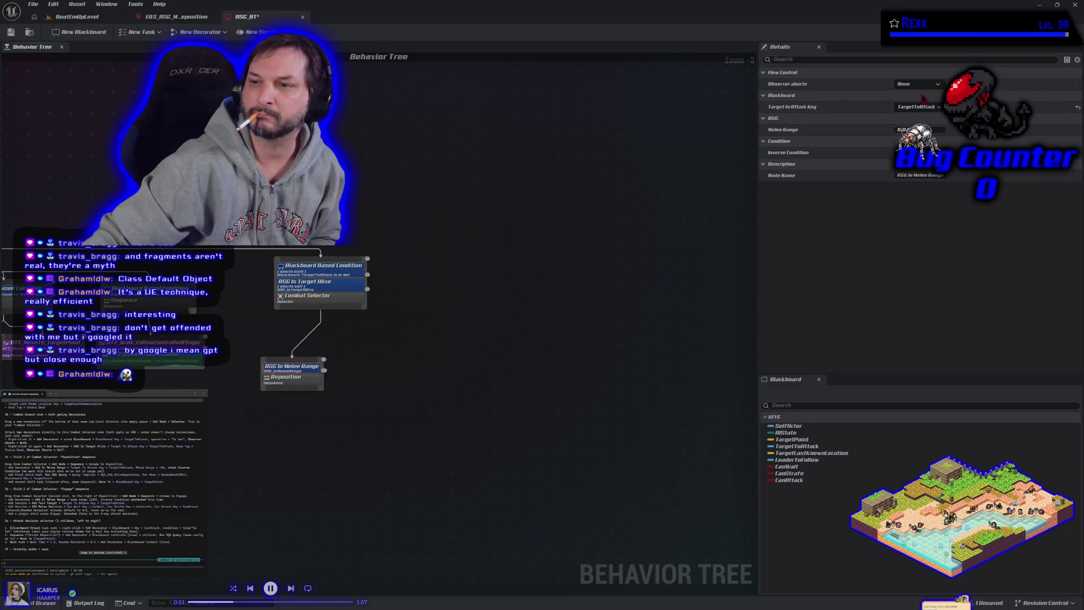
pyautogui.click(898, 152)
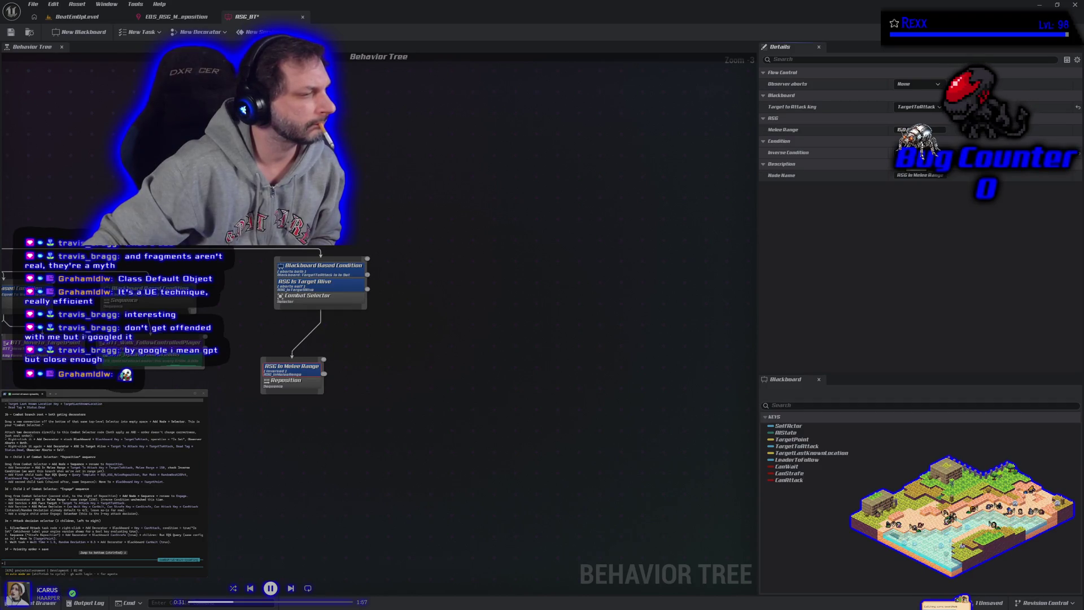
pyautogui.click(898, 152)
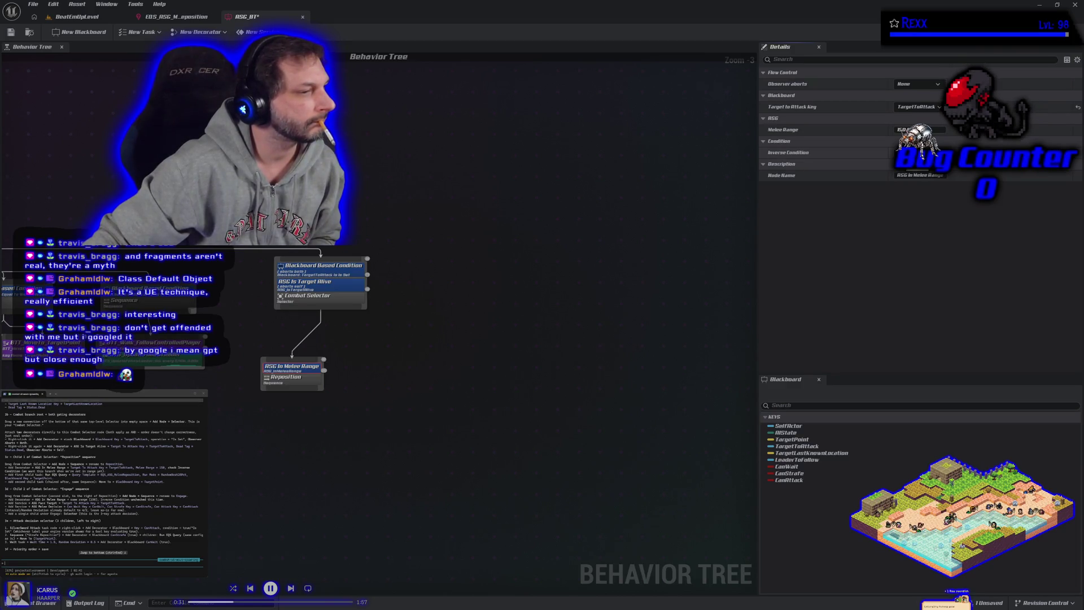
pyautogui.click(898, 153)
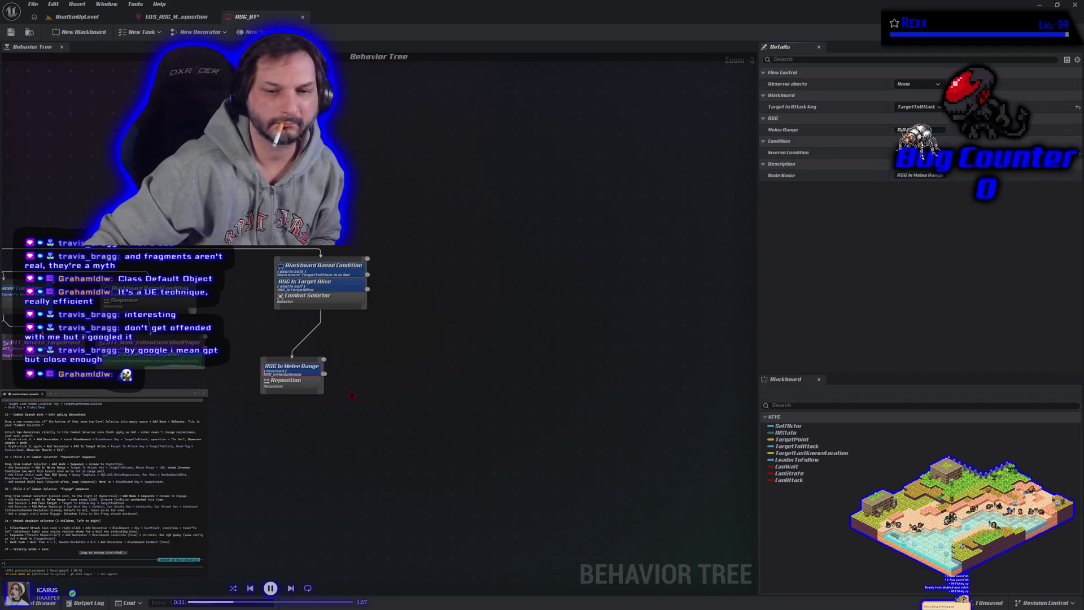
pyautogui.click(304, 381)
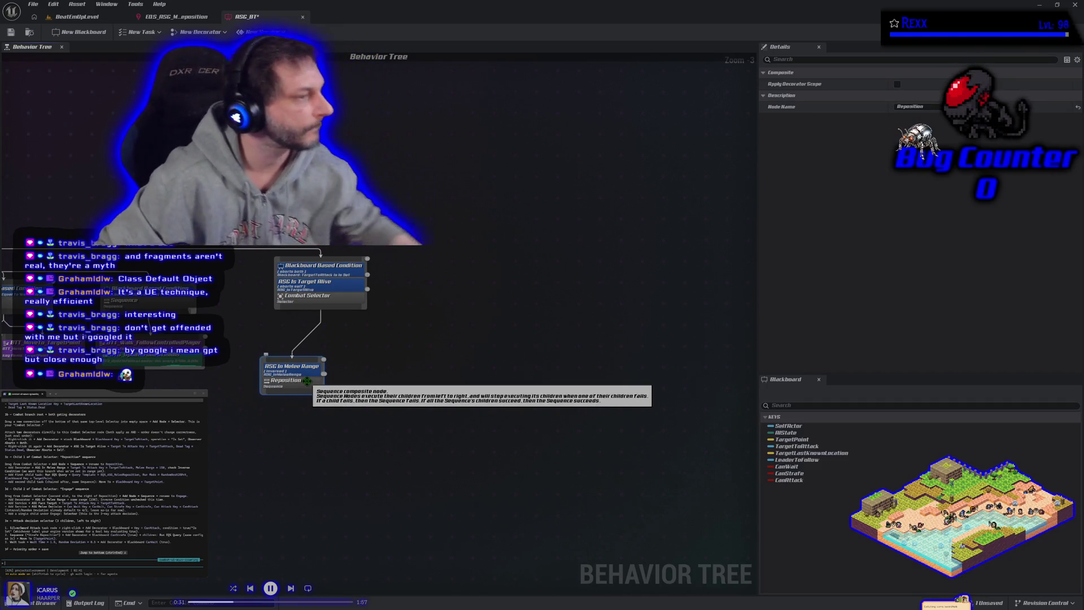
# Add a Run EQS query service to the Reposition sequence
pyautogui.rightClick(307, 382)
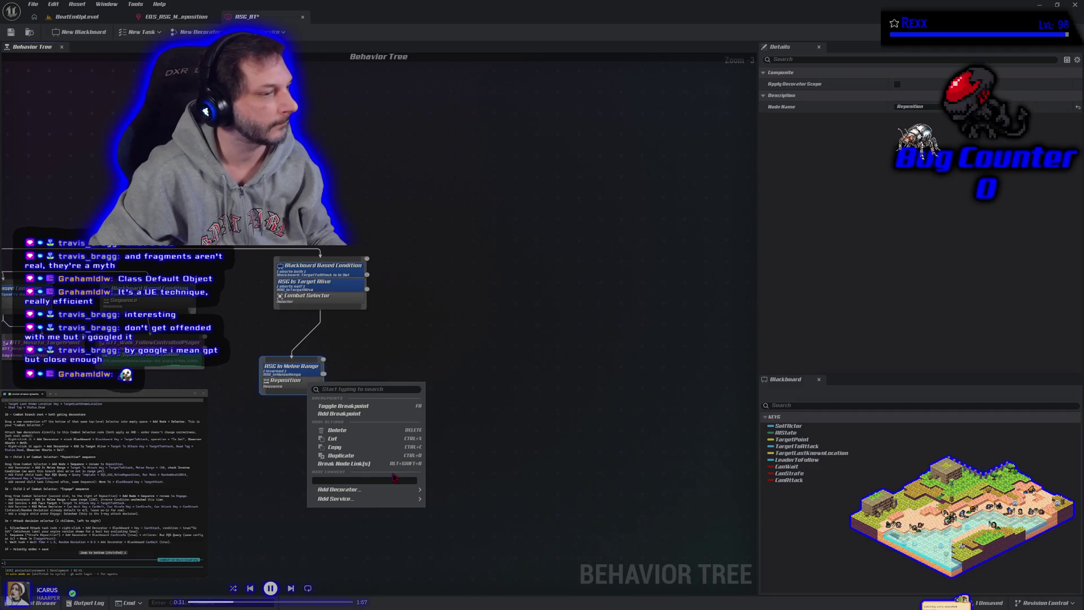
pyautogui.moveTo(404, 501)
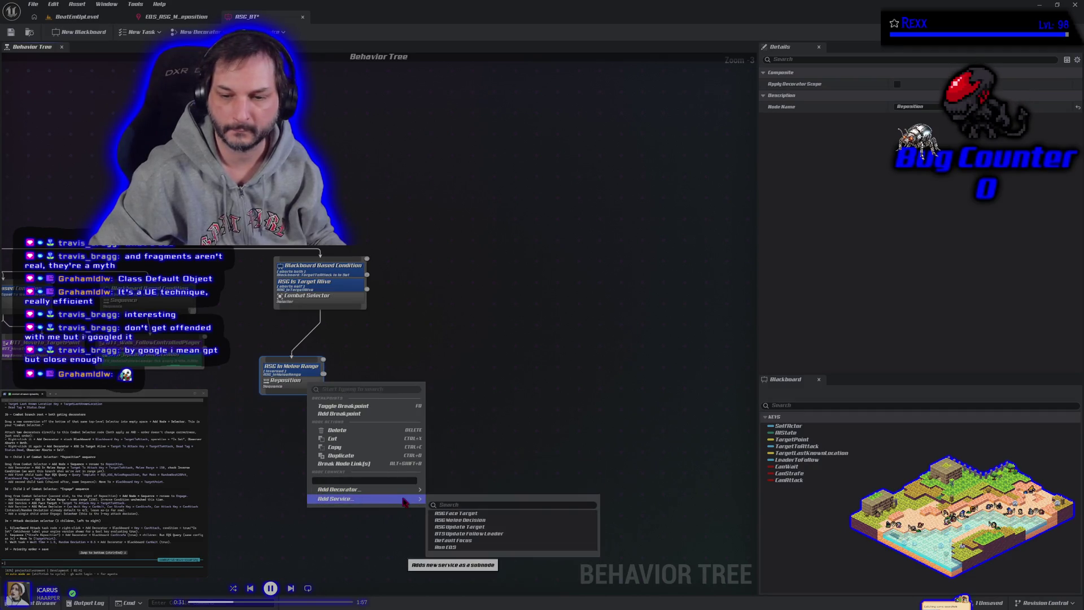
pyautogui.click(458, 548)
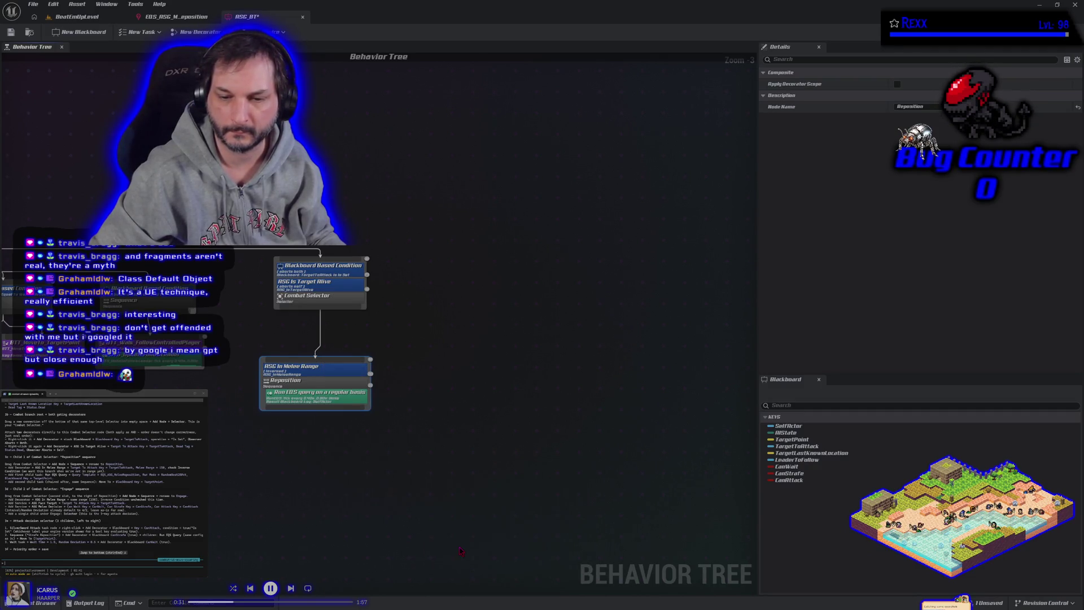
pyautogui.click(333, 397)
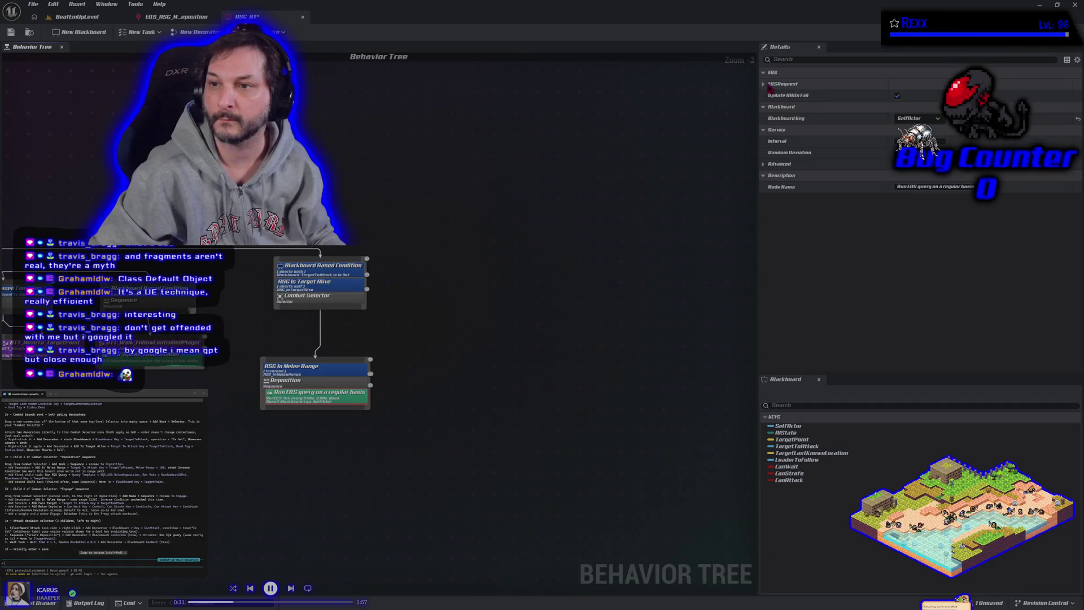
# Set the service's query template to EQS_ASG_MeleeReposition and blackboard key to TargetPoint
pyautogui.click(782, 84)
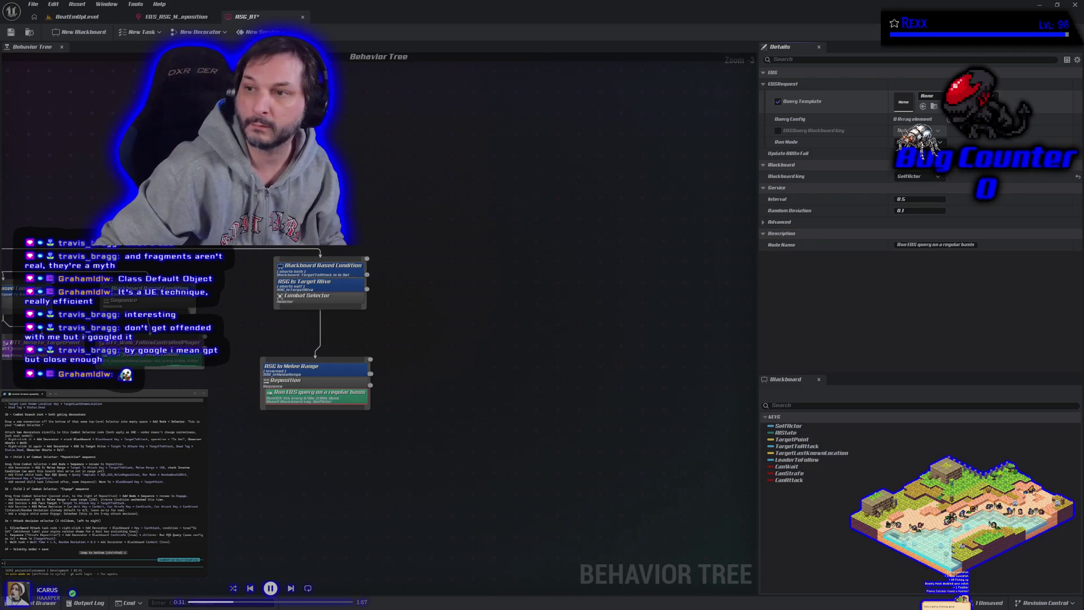
pyautogui.click(959, 242)
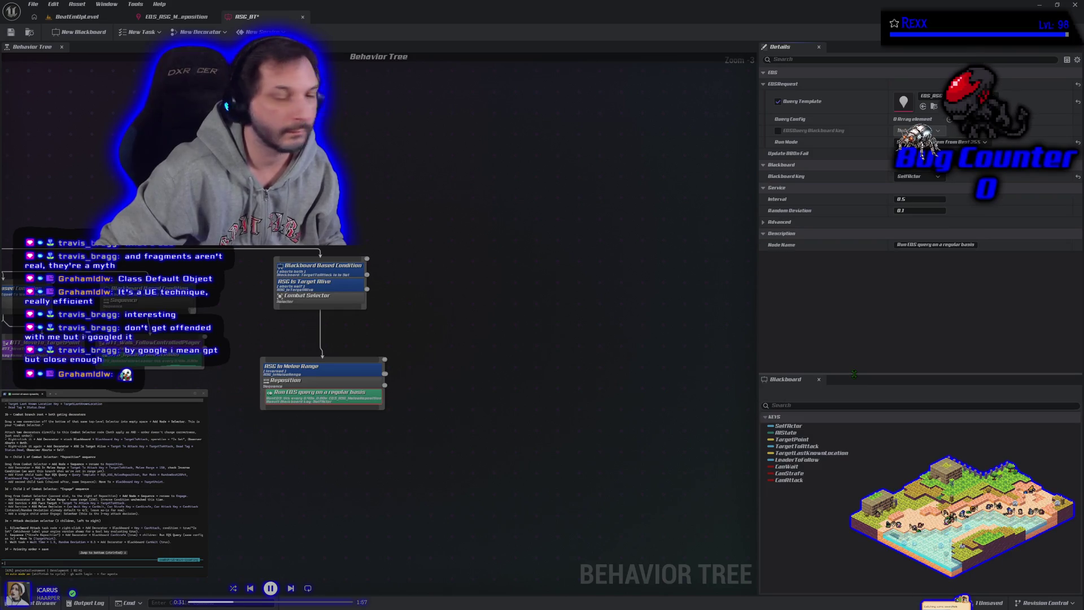
pyautogui.click(915, 177)
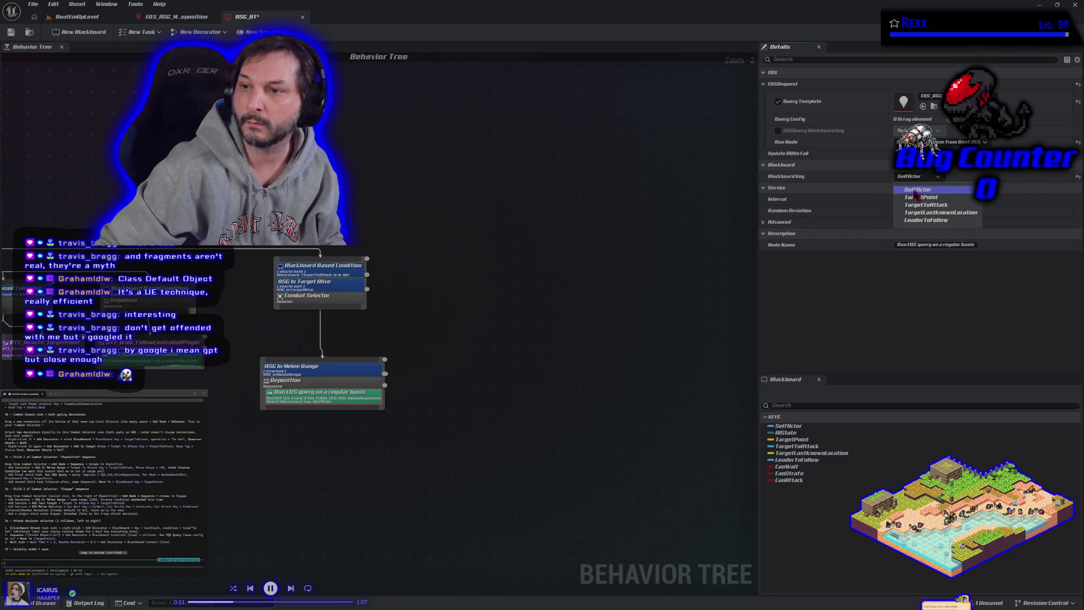
pyautogui.click(919, 197)
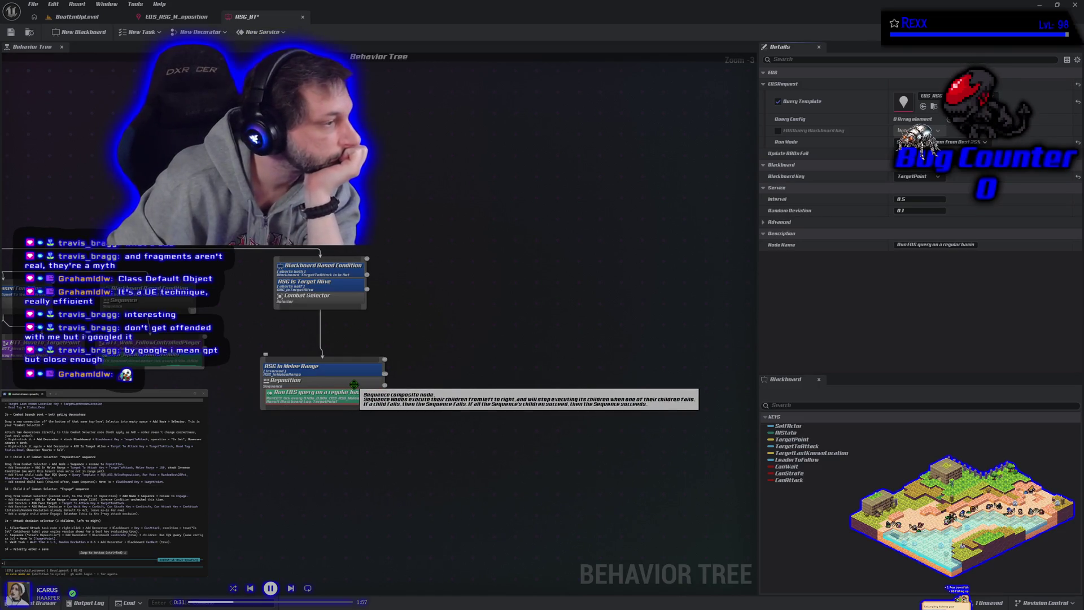
# Add a Move To task under Combat Selector
pyautogui.moveTo(354, 385); pyautogui.dragTo(342, 386)
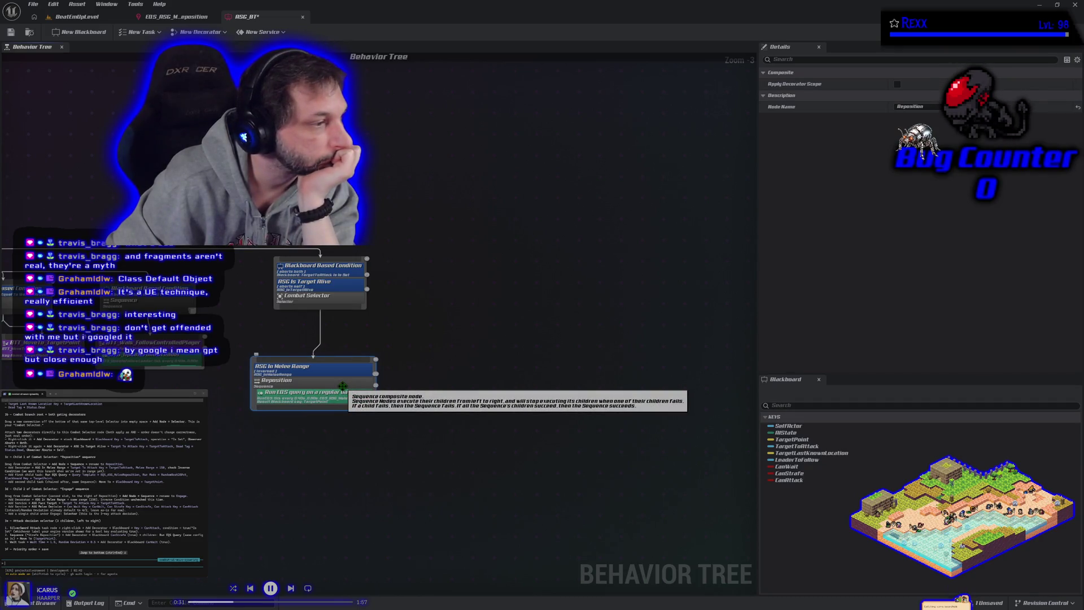
pyautogui.moveTo(342, 311)
pyautogui.mouseDown()
pyautogui.moveTo(424, 358)
pyautogui.moveTo(423, 375)
pyautogui.moveTo(413, 367)
pyautogui.mouseUp()
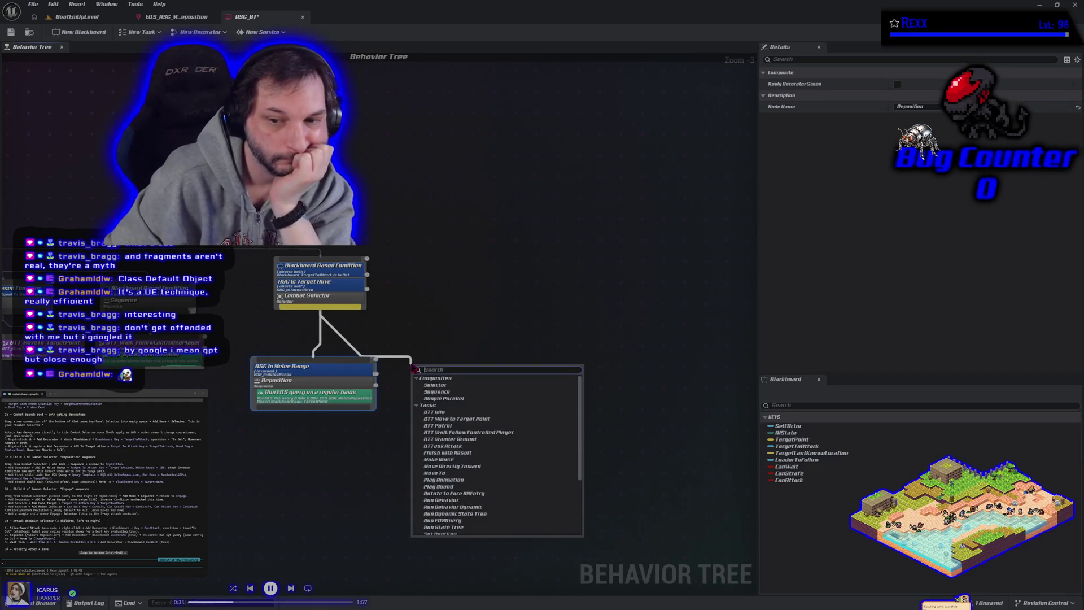
pyautogui.click(464, 473)
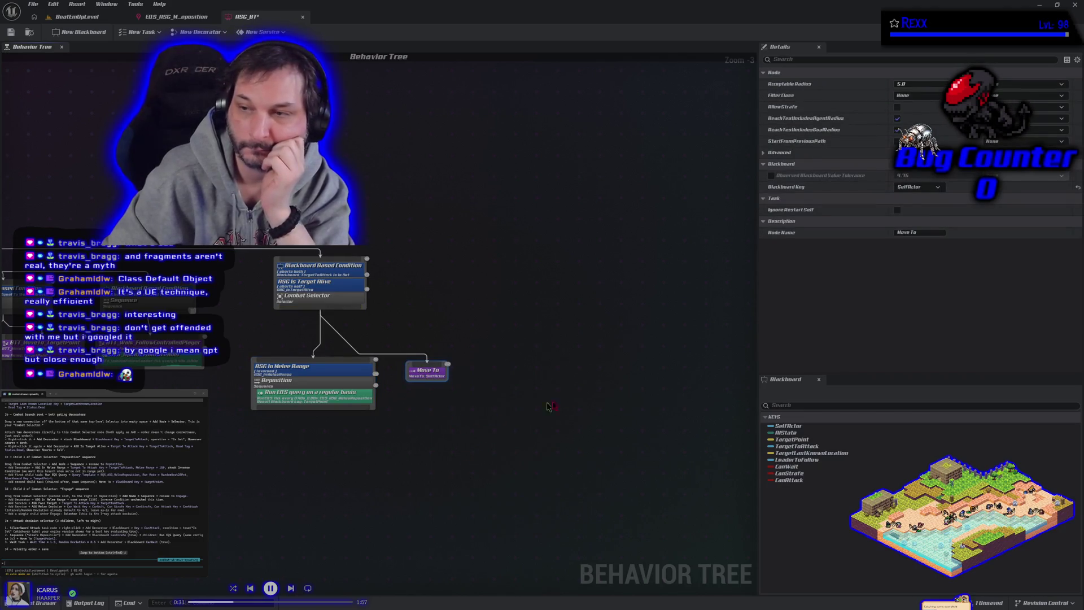
# Point Move To at TargetPoint and move it right, clear of Reposition
pyautogui.click(918, 186)
pyautogui.click(923, 216)
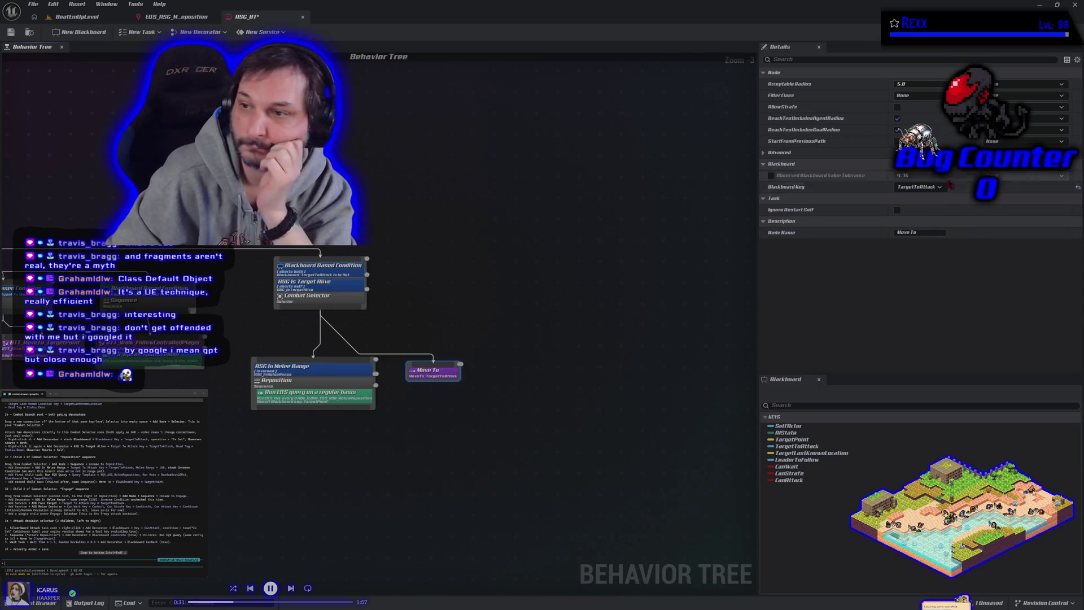
pyautogui.click(918, 187)
pyautogui.click(933, 208)
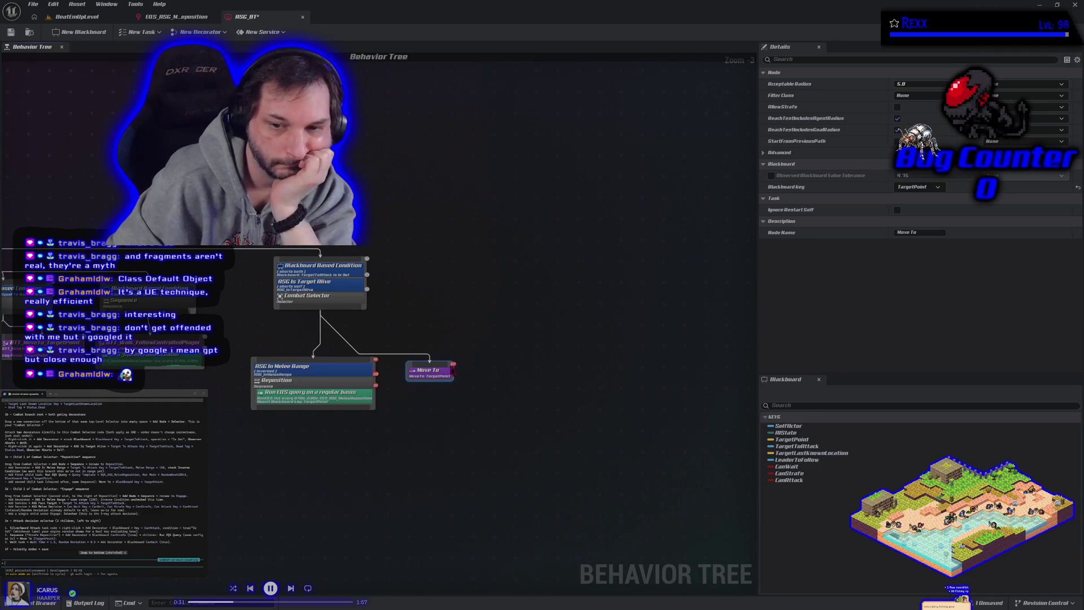
pyautogui.moveTo(431, 373); pyautogui.dragTo(419, 373)
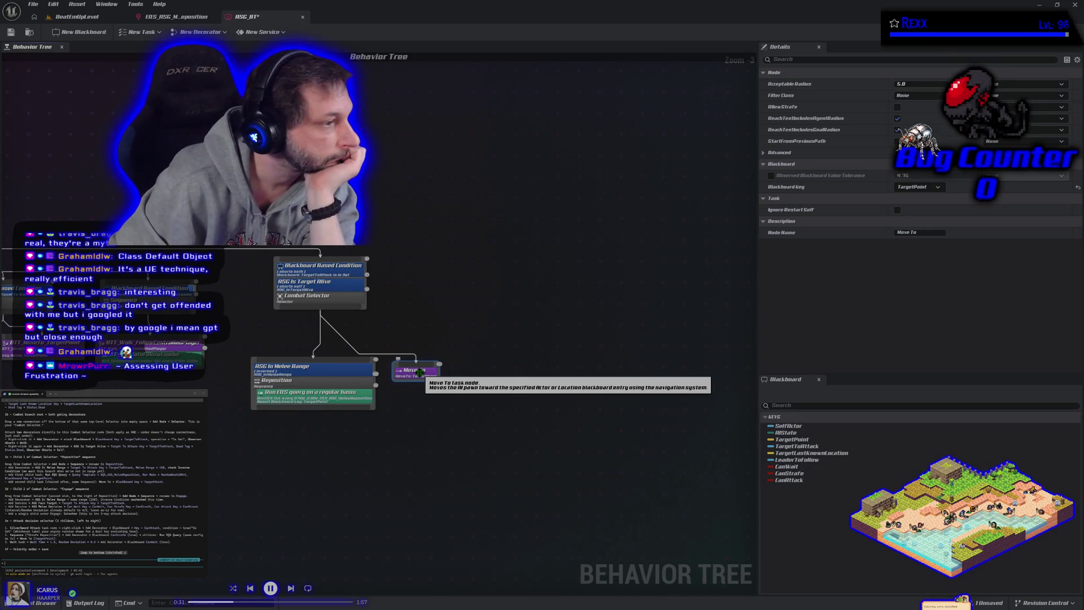
pyautogui.moveTo(420, 372); pyautogui.dragTo(453, 388)
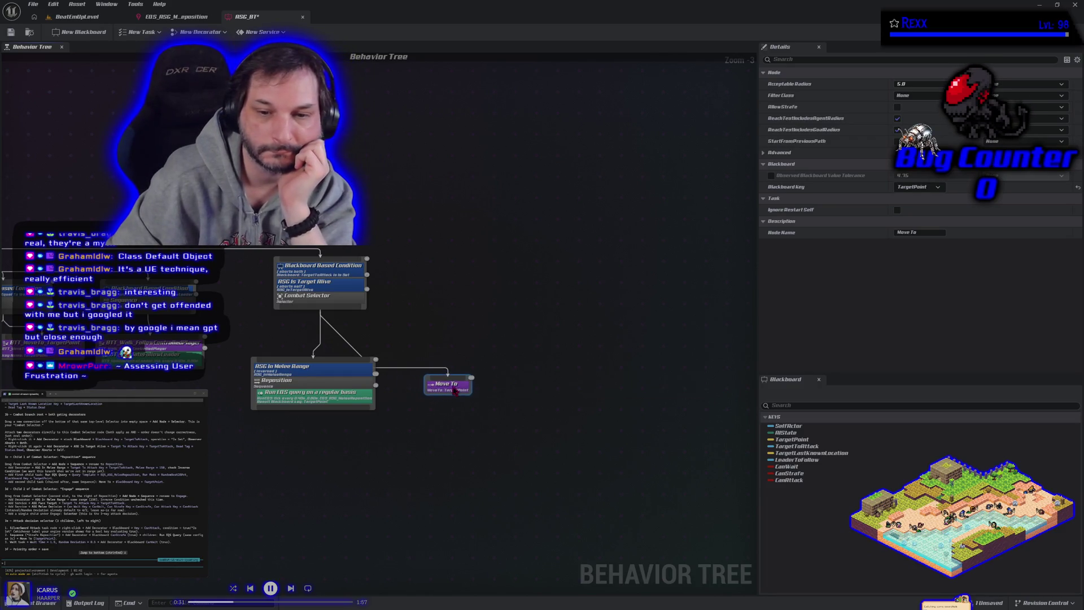
# Add a Run EQS Query task node and delete Reposition's old EQS service
pyautogui.rightClick(365, 451)
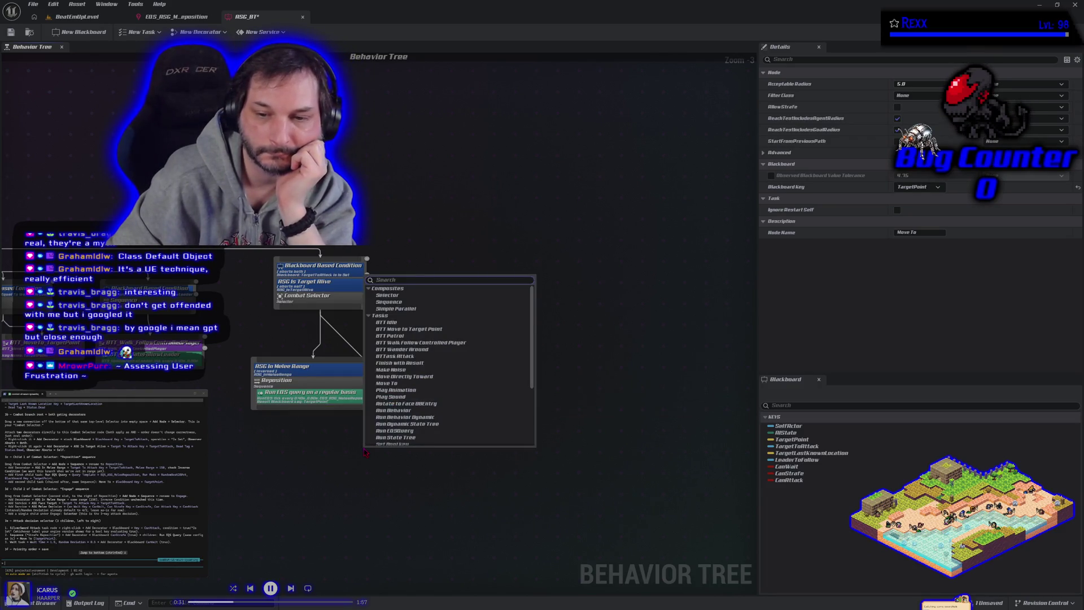
pyautogui.click(395, 430)
pyautogui.moveTo(397, 450); pyautogui.dragTo(387, 446)
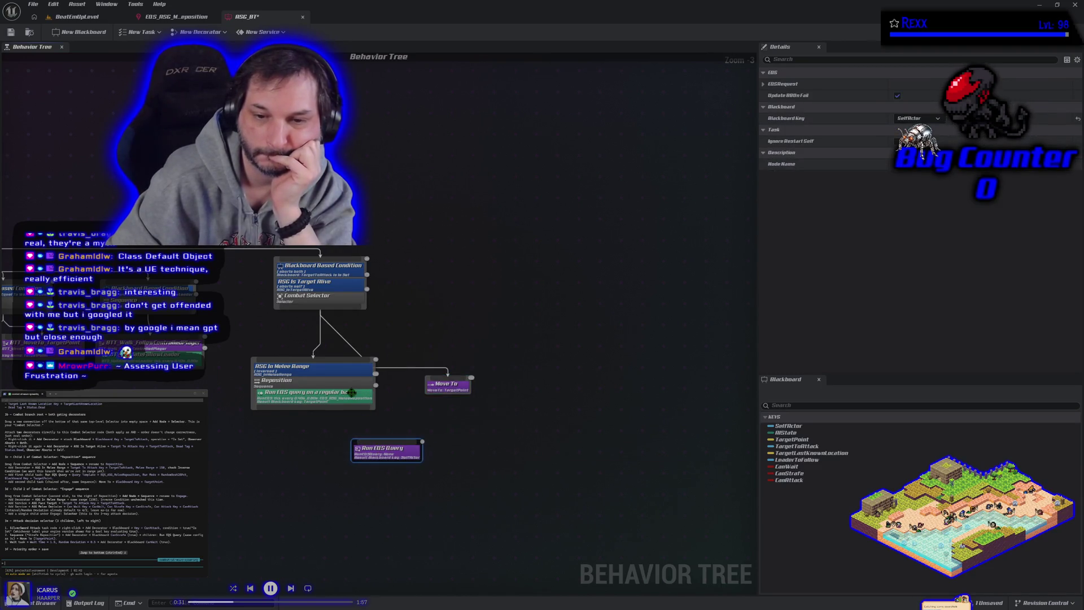
pyautogui.click(351, 393)
pyautogui.press('Delete')
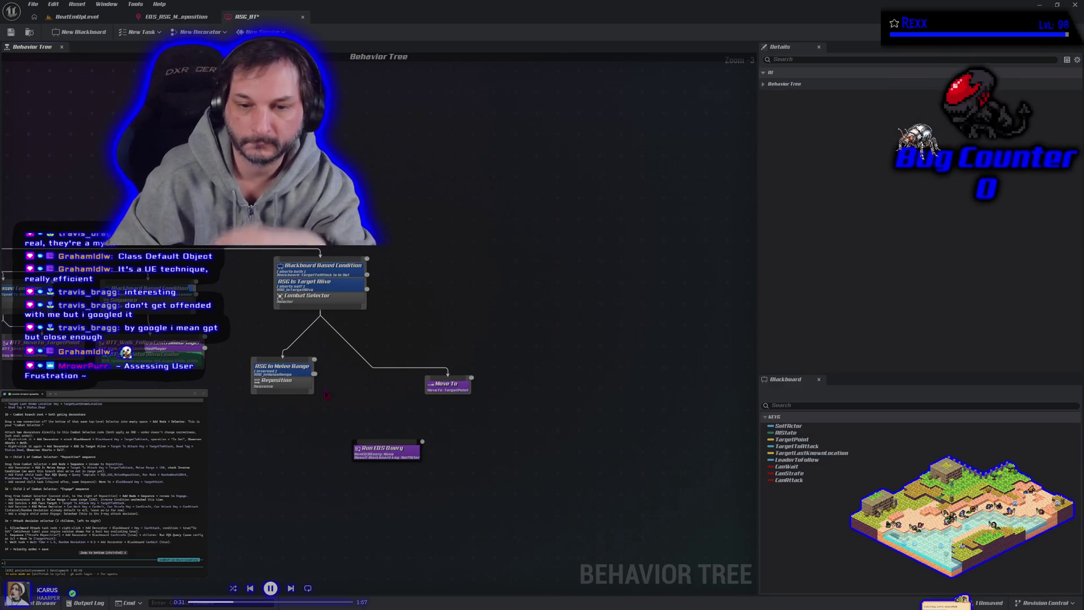
# Unlink Move To from Combat Selector and wire Run EQS Query and Move To under Reposition
pyautogui.keyDown('alt'); pyautogui.click(448, 377); pyautogui.keyUp('alt')
pyautogui.moveTo(295, 385); pyautogui.dragTo(290, 385)
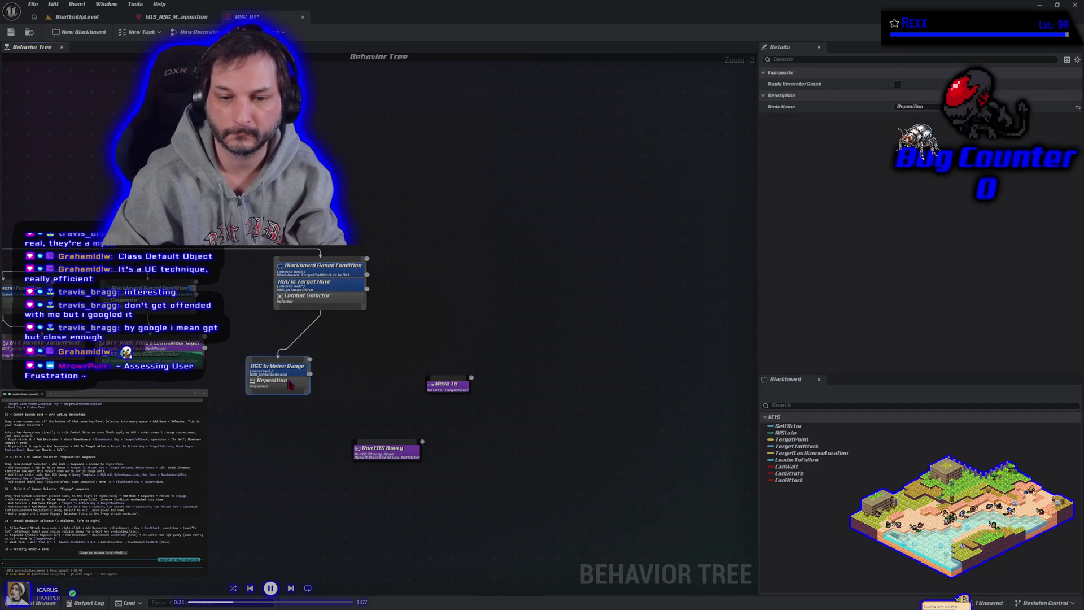
pyautogui.moveTo(372, 462)
pyautogui.mouseDown()
pyautogui.moveTo(351, 451)
pyautogui.moveTo(225, 448)
pyautogui.mouseUp()
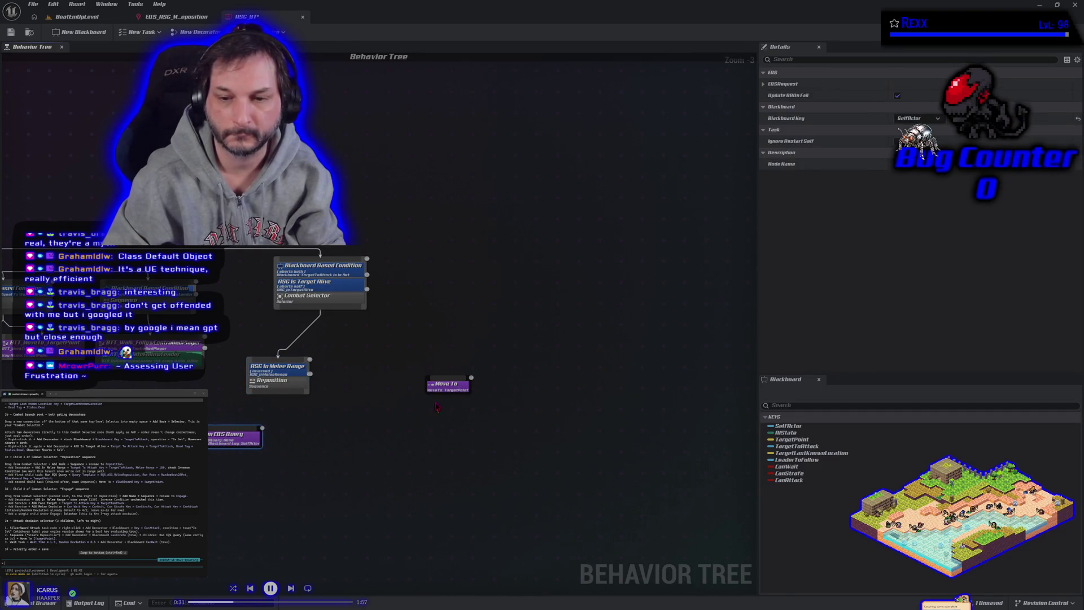
pyautogui.click(440, 385)
pyautogui.moveTo(440, 385)
pyautogui.mouseDown()
pyautogui.moveTo(317, 448)
pyautogui.moveTo(301, 436)
pyautogui.mouseUp()
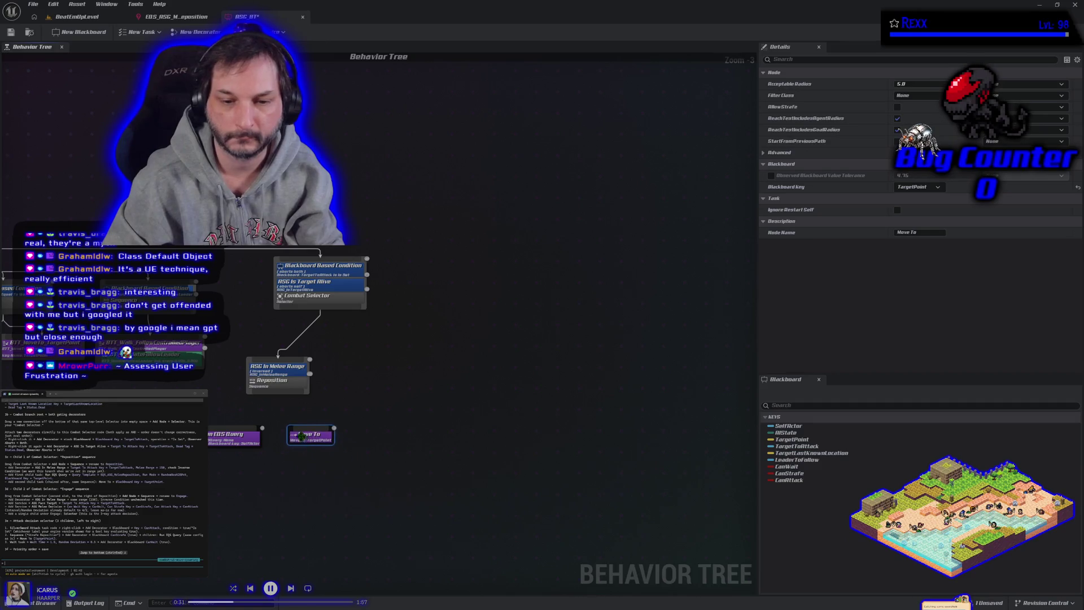
pyautogui.moveTo(278, 394); pyautogui.dragTo(232, 435)
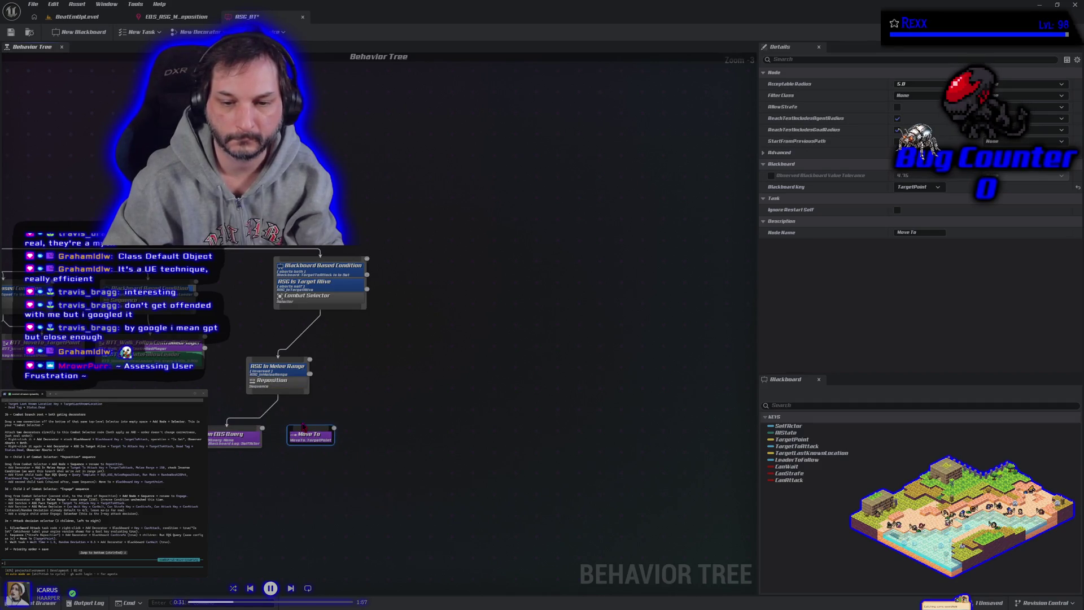
pyautogui.moveTo(278, 394); pyautogui.dragTo(311, 429)
pyautogui.click(241, 436)
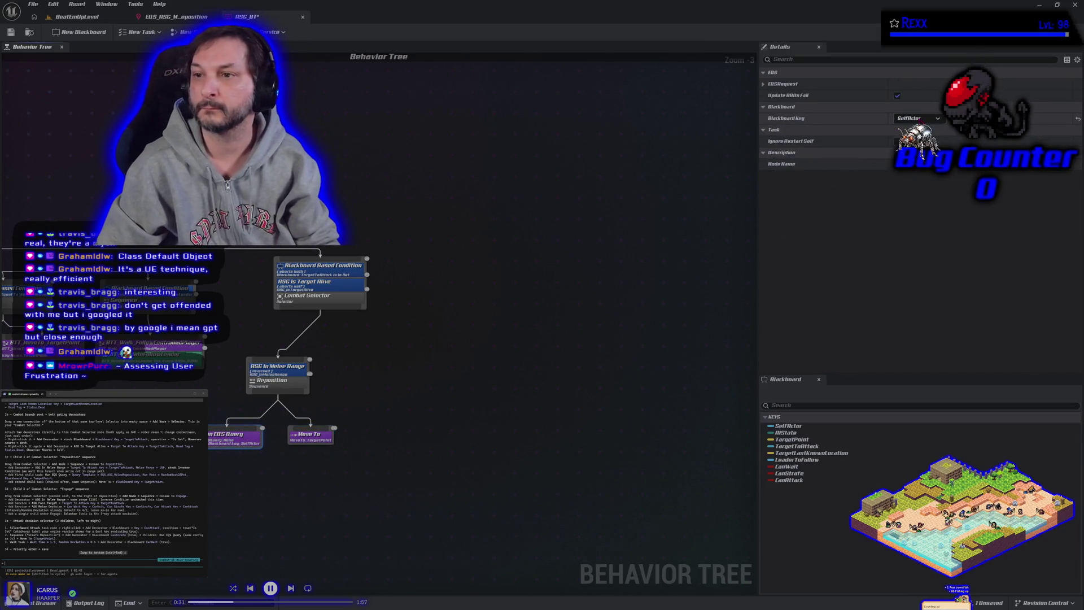
# Give Run EQS Query the project's EQS query as template and TargetPoint as blackboard key
pyautogui.click(782, 84)
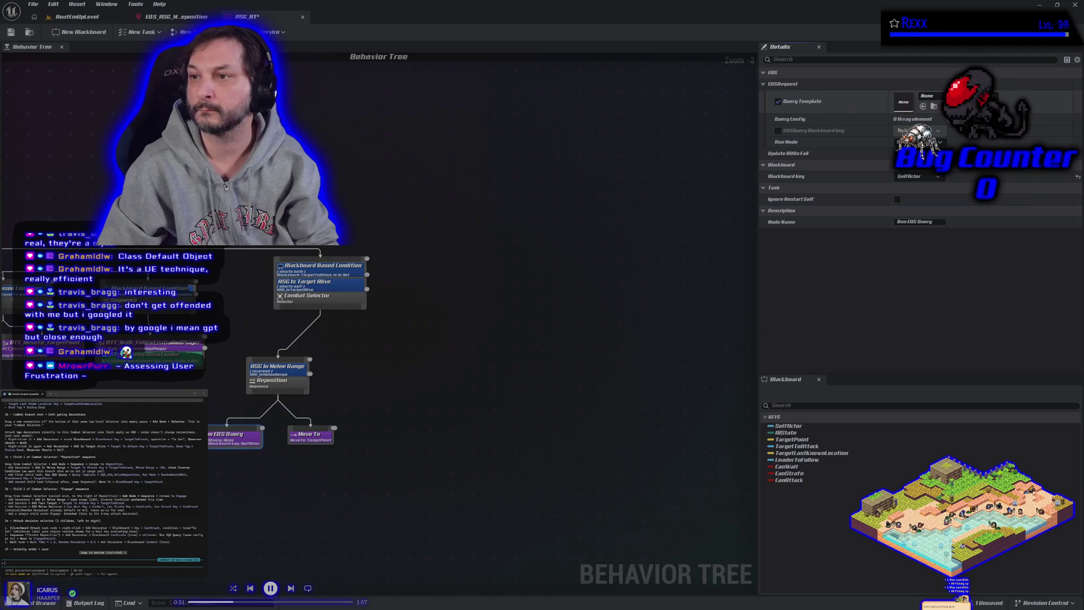
pyautogui.click(923, 106)
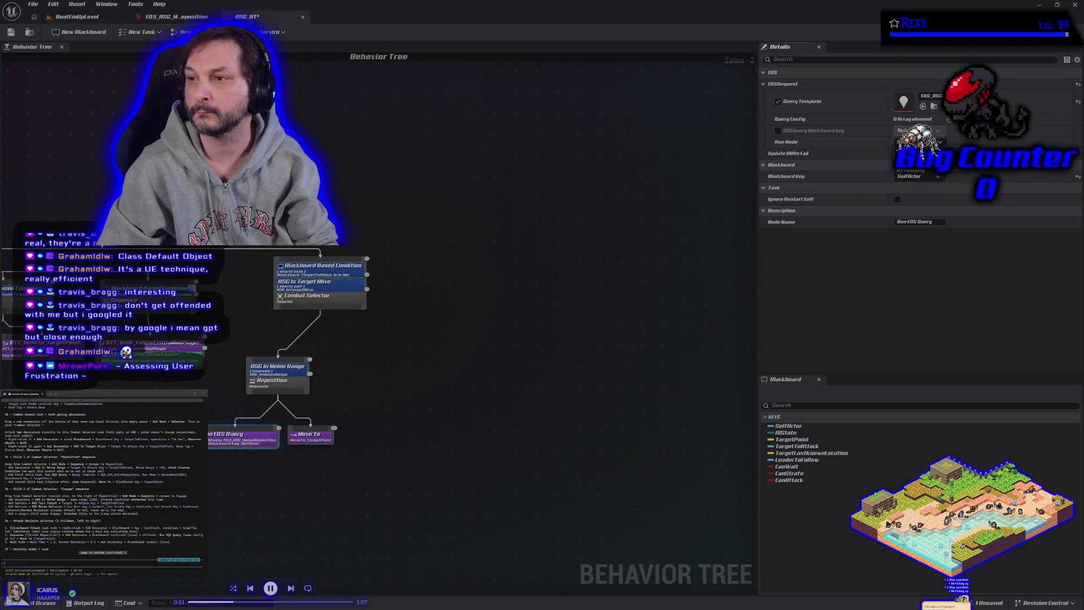
pyautogui.click(917, 176)
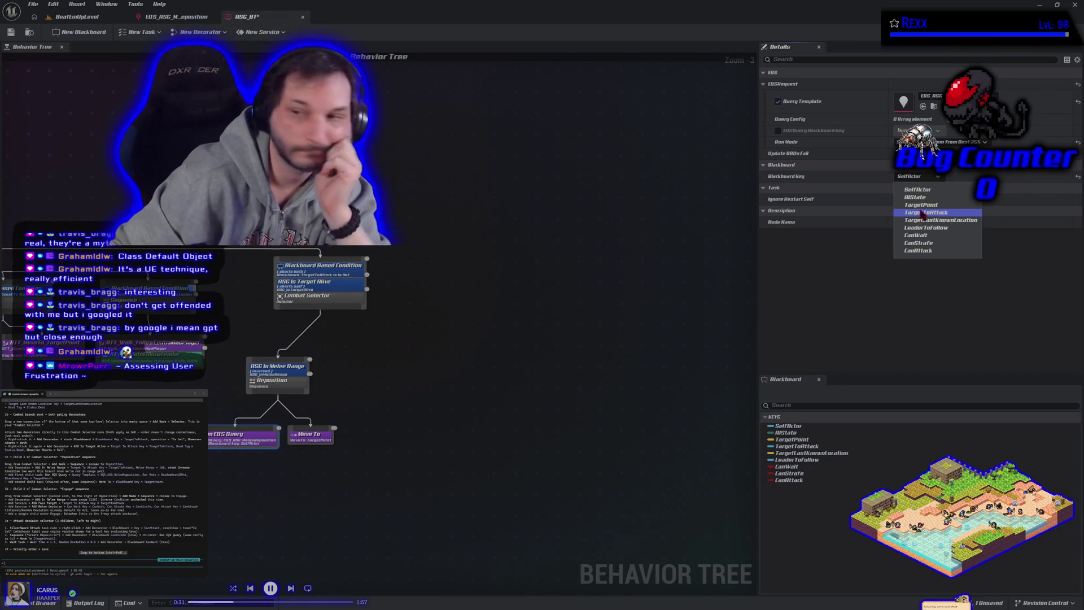
pyautogui.click(921, 204)
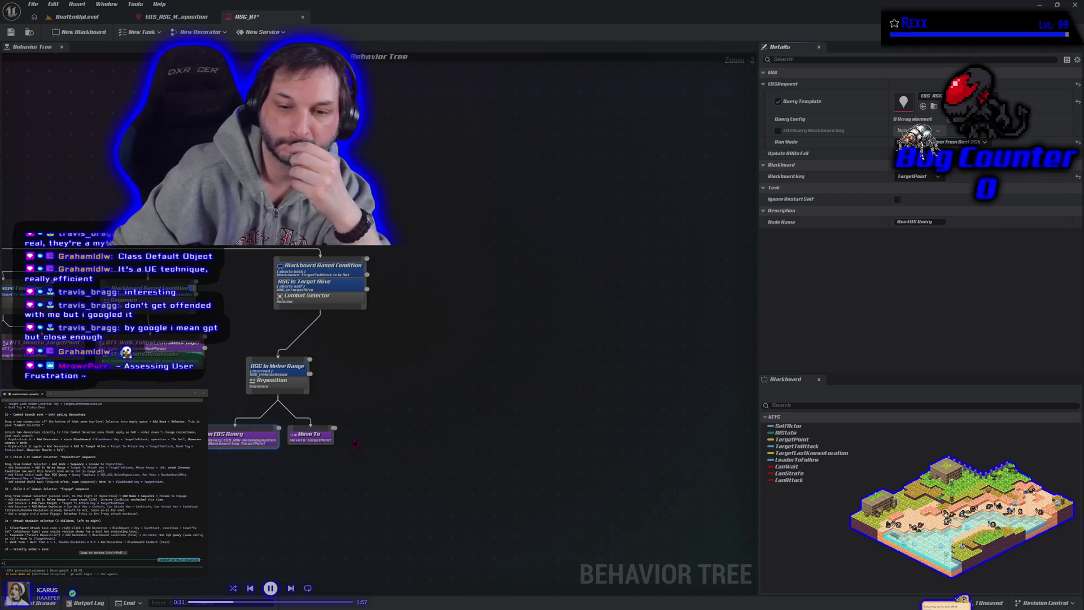
pyautogui.click(311, 442)
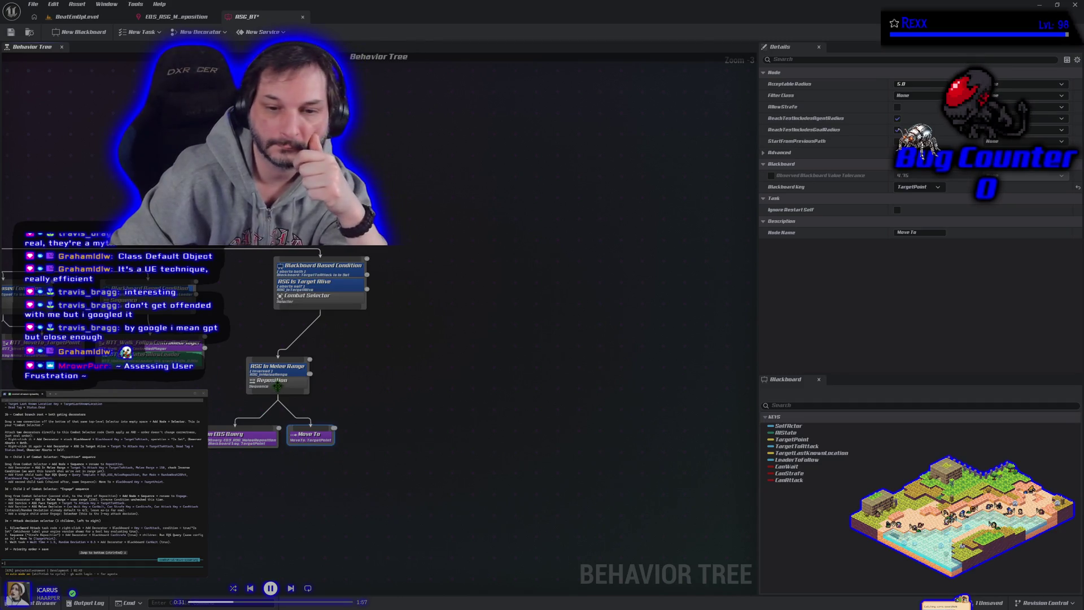
pyautogui.click(353, 308)
# Add a Sequence node under Combat Selector and name it Engage
pyautogui.moveTo(354, 309); pyautogui.dragTo(395, 374)
pyautogui.click(410, 398)
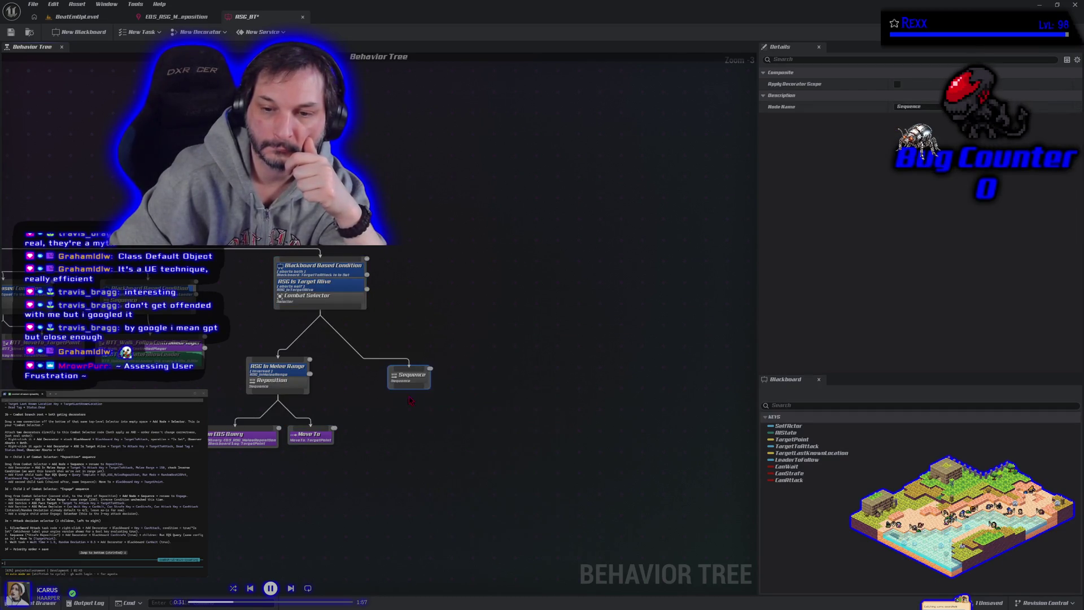
pyautogui.click(865, 106)
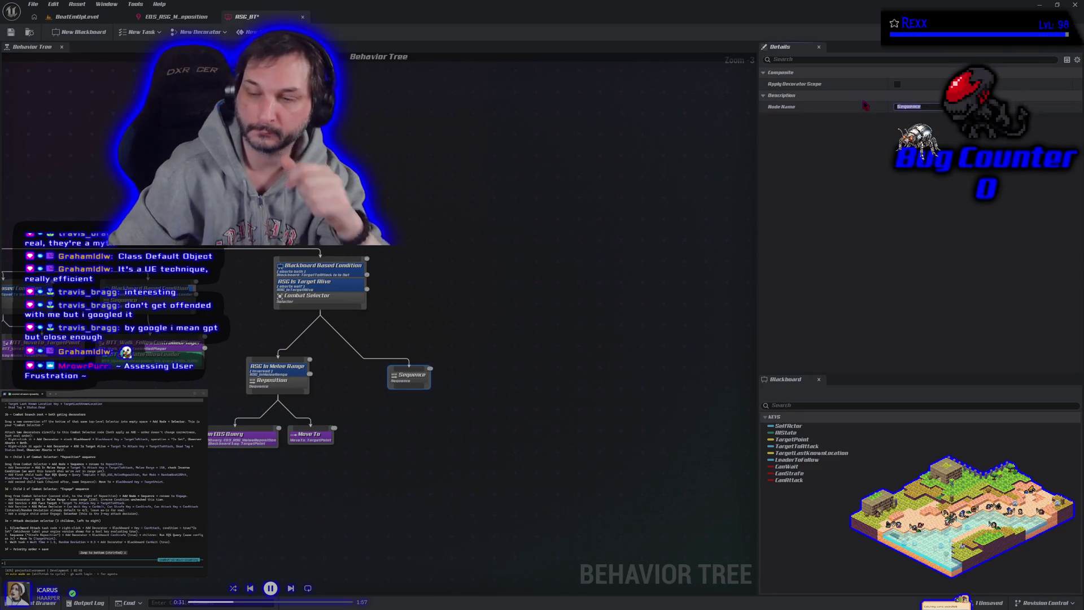
pyautogui.write('Engage')
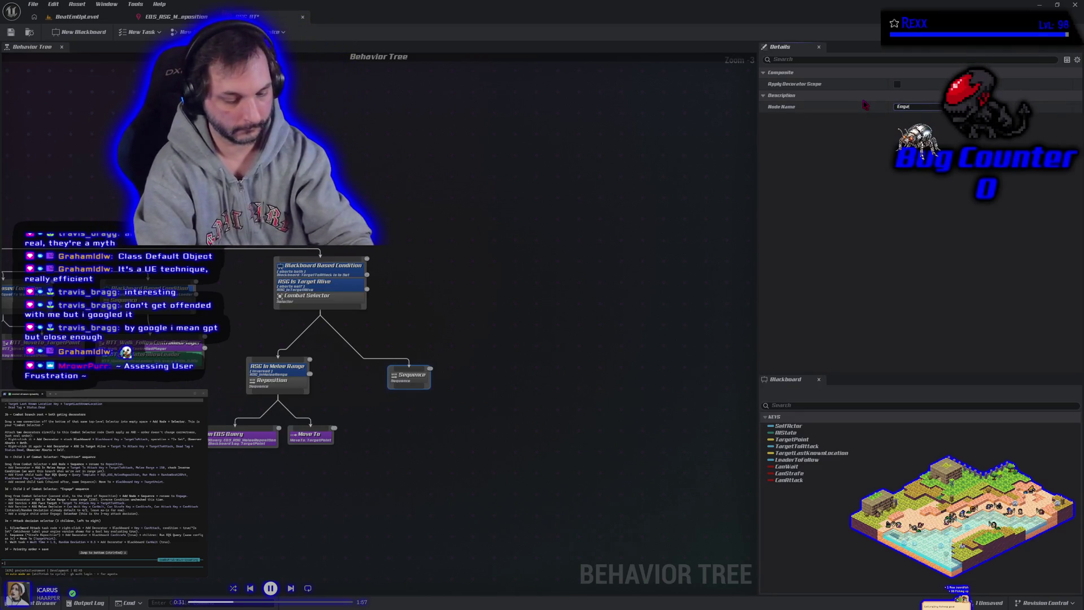
pyautogui.press('Return')
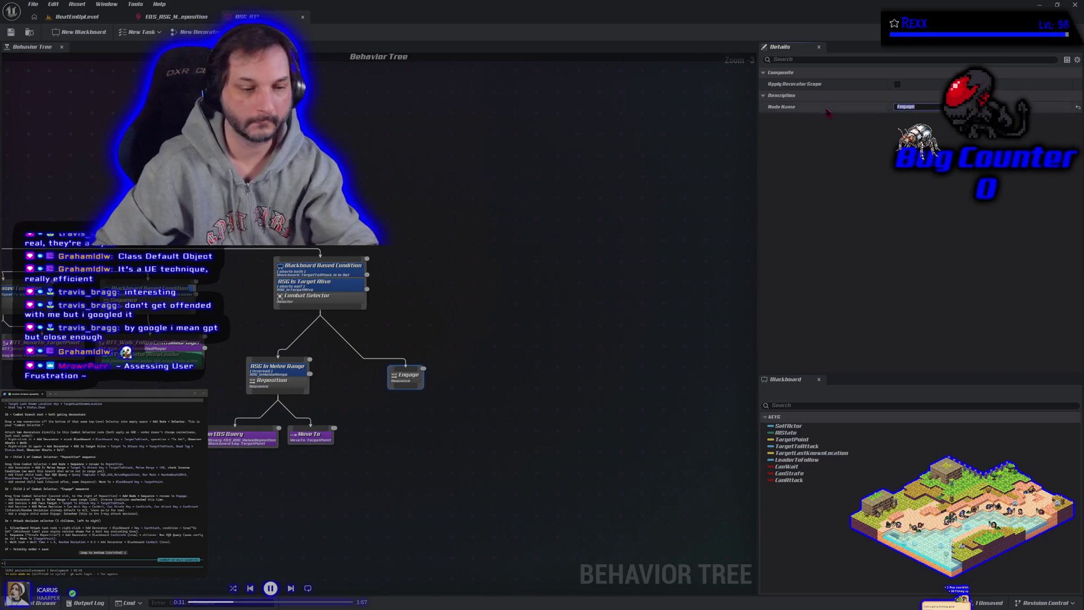
pyautogui.click(411, 463)
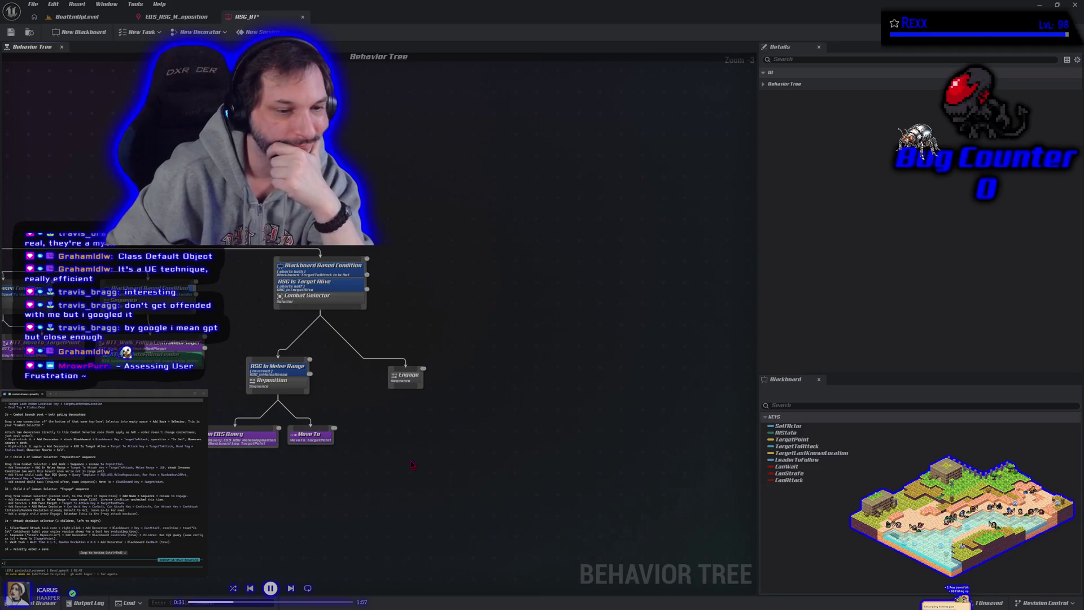
pyautogui.scroll(2, 409, 430)
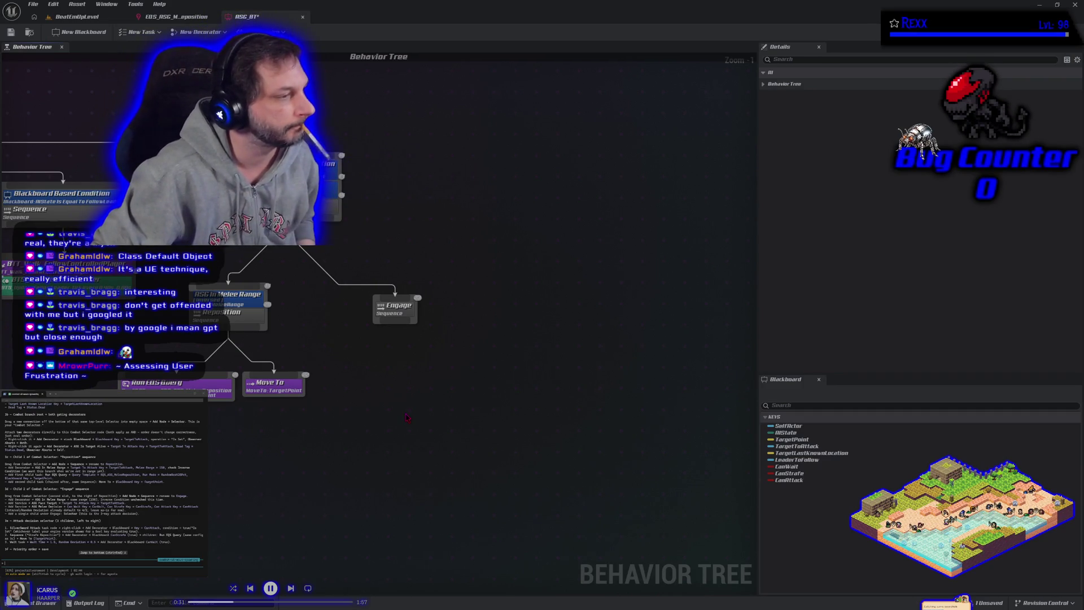
# Attach an ASG In Melee Range decorator to Engage and compare it with Reposition's
pyautogui.click(381, 309)
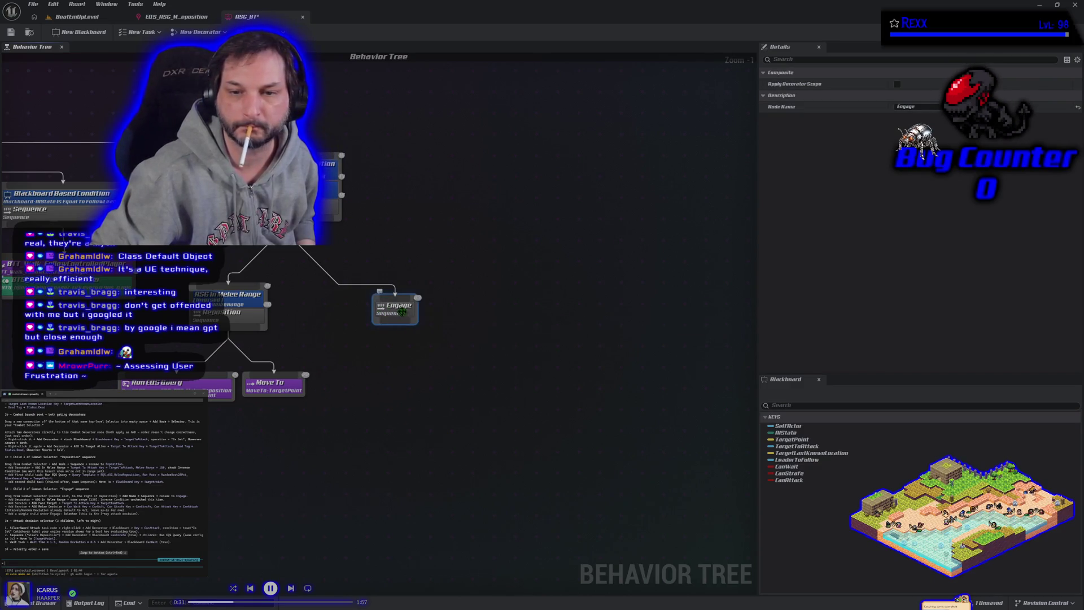
pyautogui.rightClick(403, 312)
pyautogui.moveTo(470, 424)
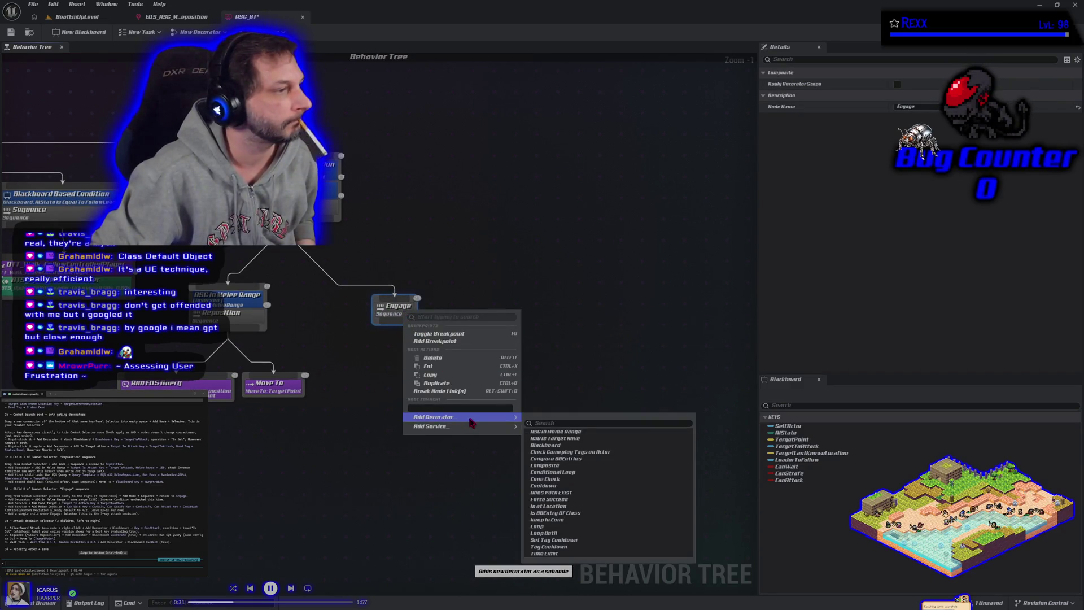
pyautogui.click(555, 432)
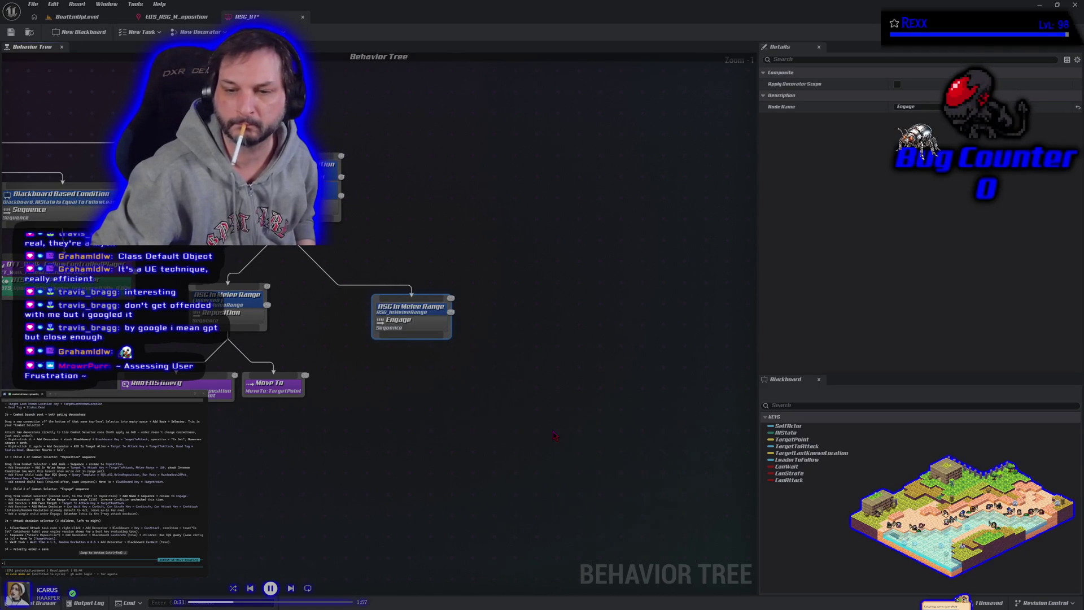
pyautogui.moveTo(416, 327); pyautogui.dragTo(416, 339)
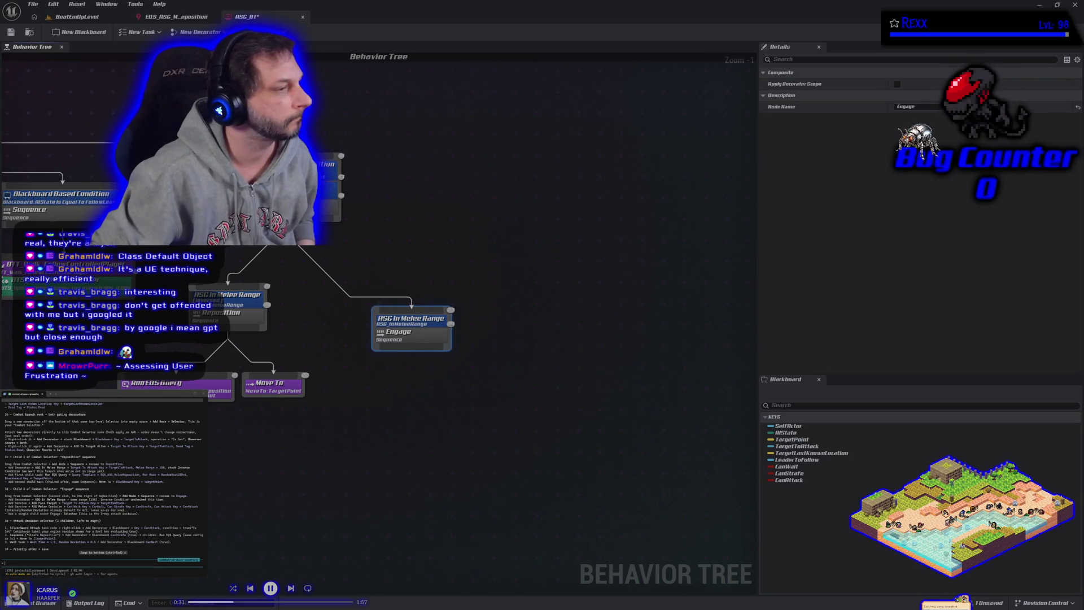
pyautogui.scroll(-3, 101, 479)
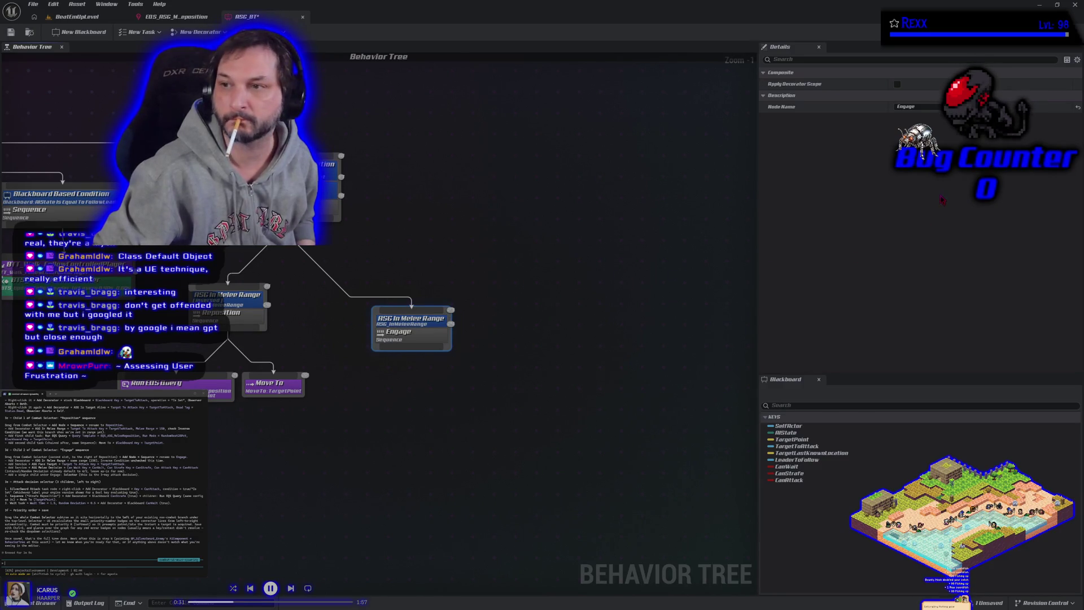
pyautogui.click(407, 321)
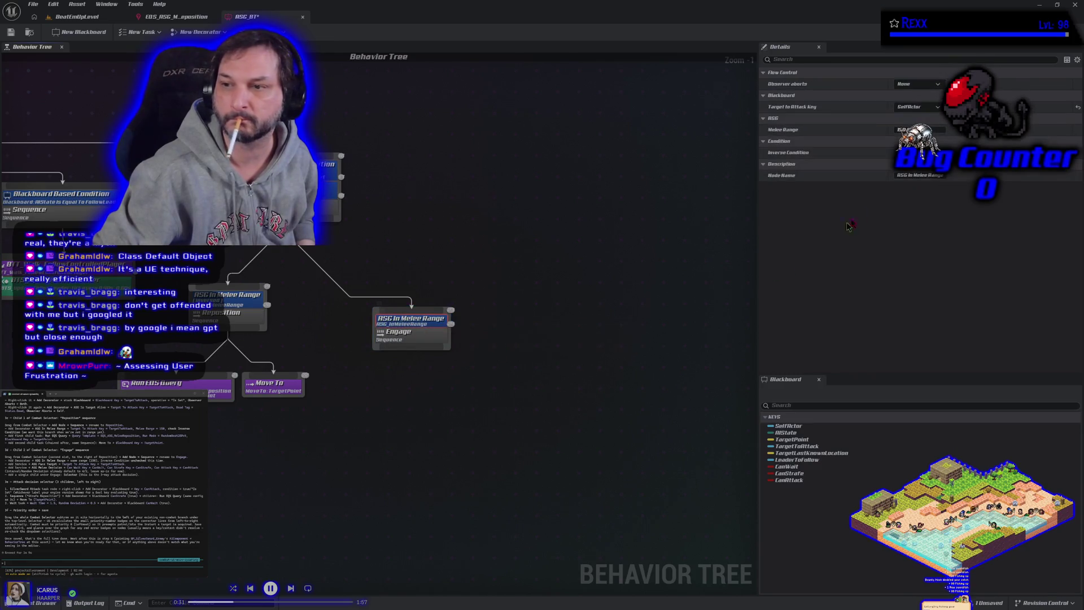
pyautogui.click(241, 298)
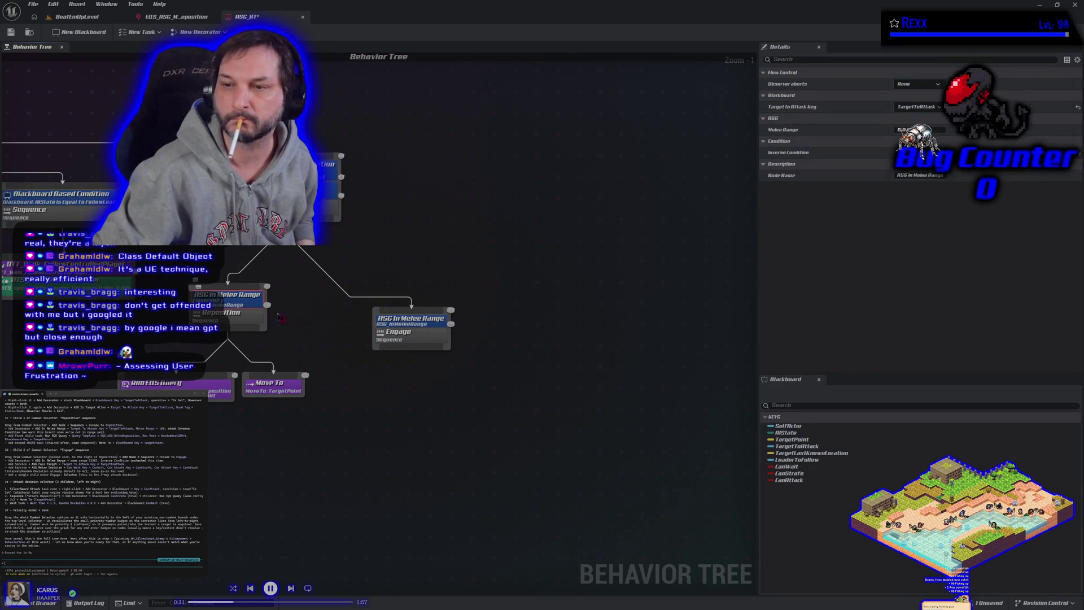
pyautogui.click(398, 323)
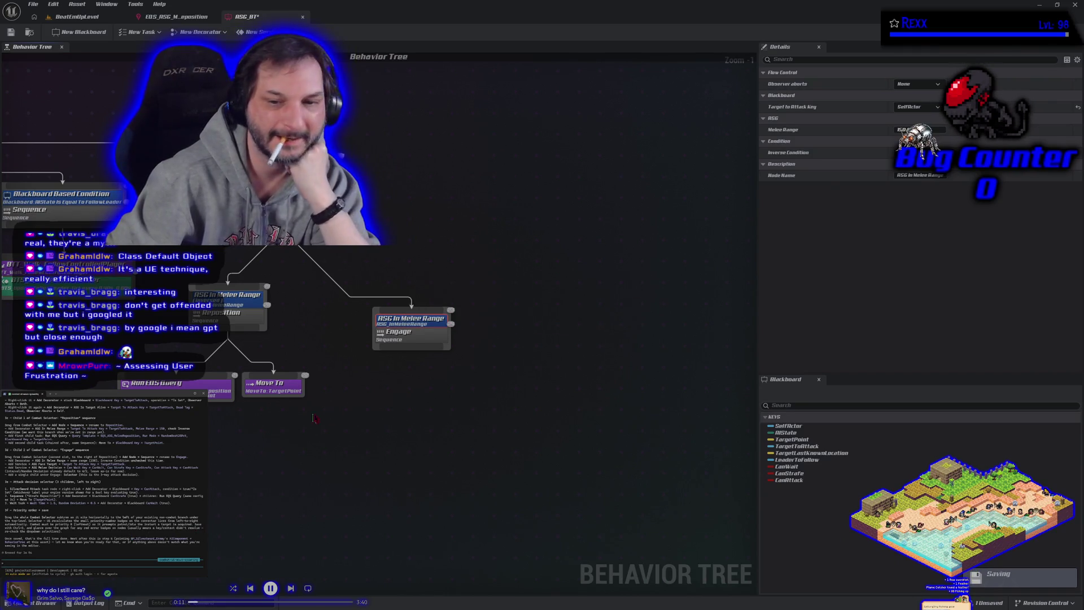
pyautogui.rightClick(411, 339)
# Add an ASG Melee Decision service to Engage, then delete it
pyautogui.moveTo(469, 458)
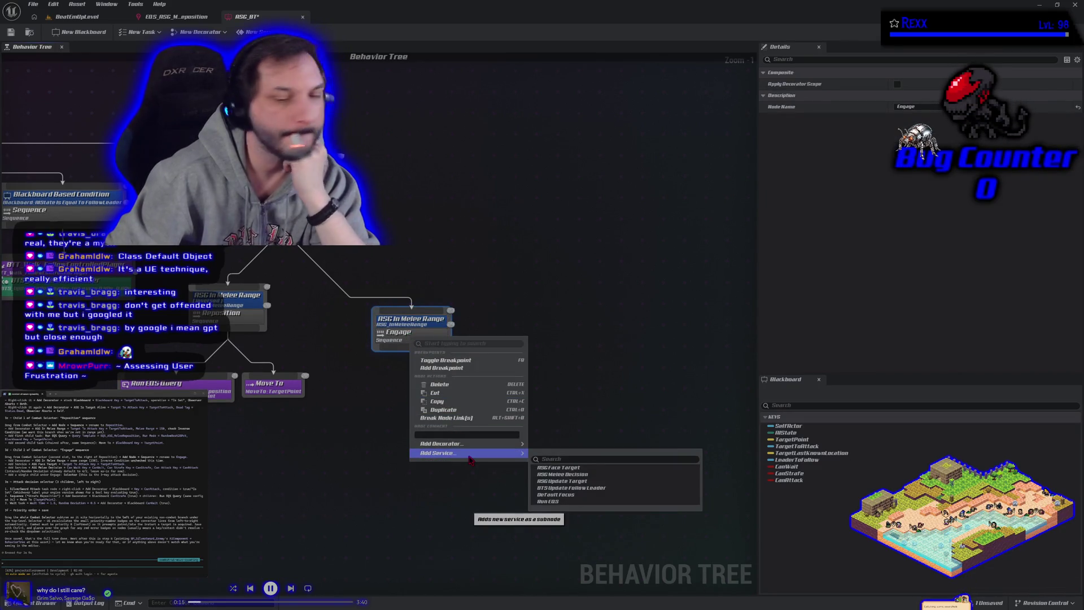
pyautogui.click(576, 475)
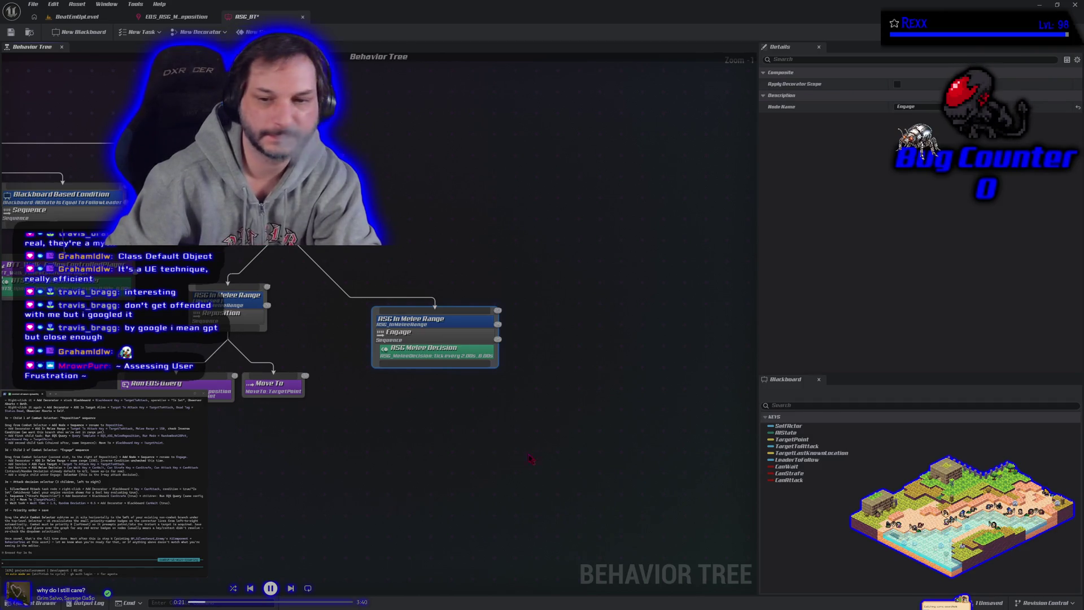
pyautogui.click(446, 352)
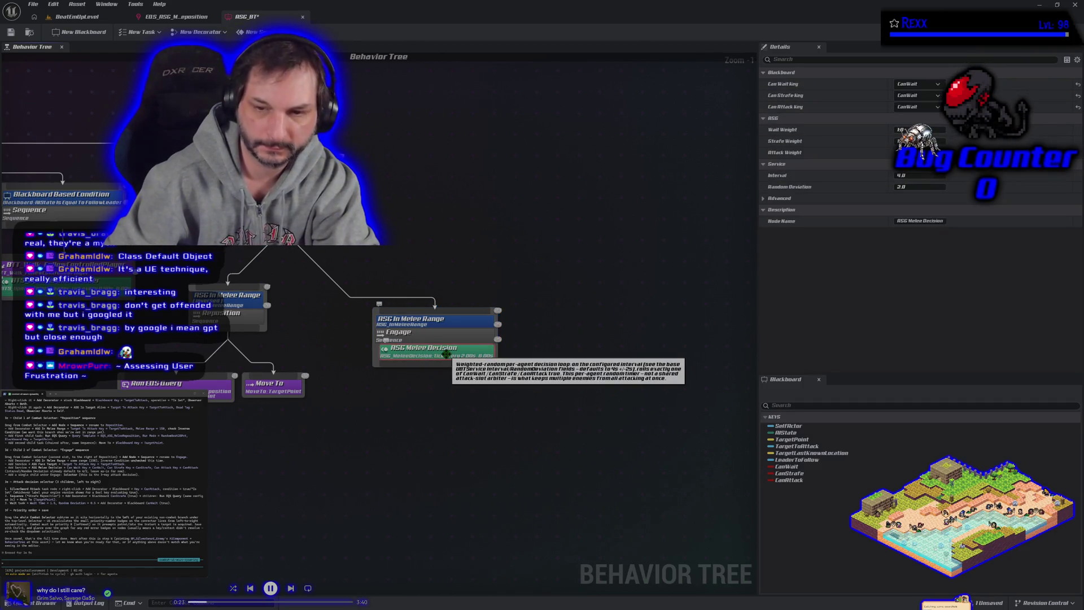
pyautogui.press('Delete')
# Add an ASG Face Target service to the Engage sequence
pyautogui.rightClick(425, 336)
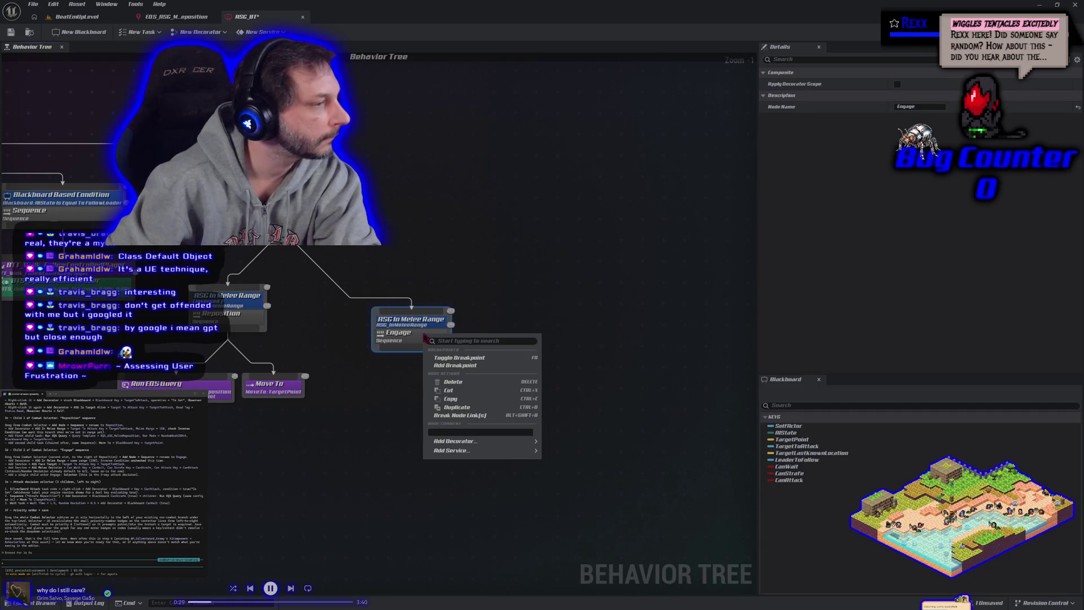
pyautogui.moveTo(493, 452)
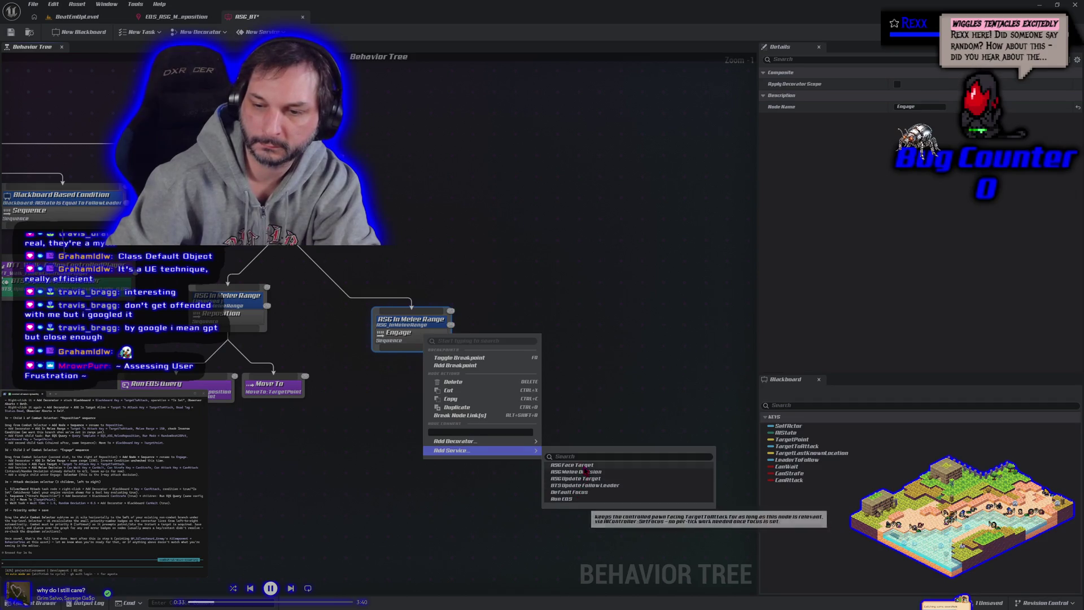
pyautogui.click(573, 465)
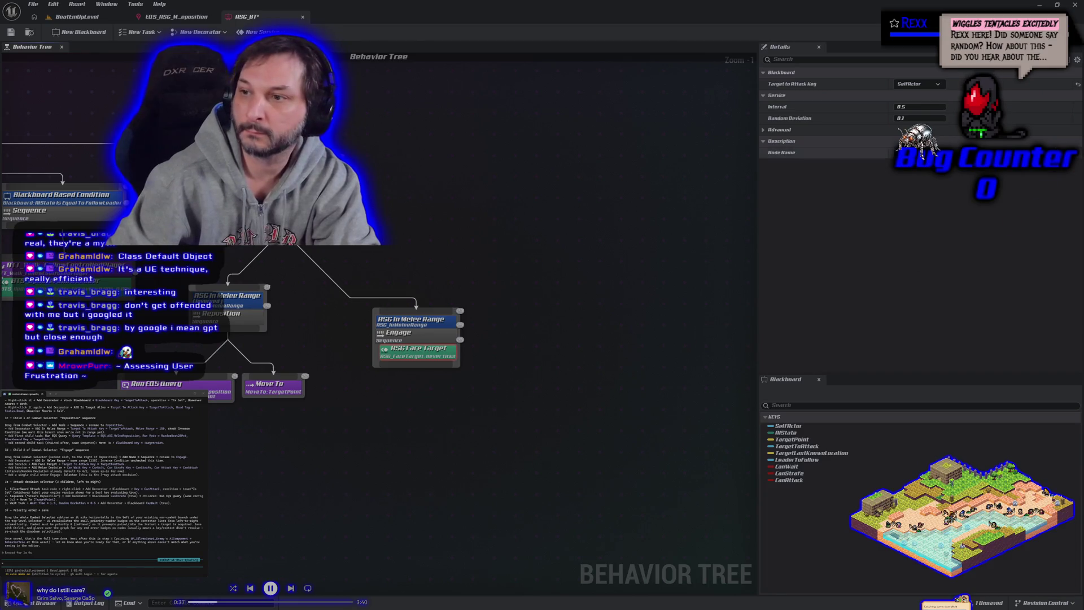
# Set Face Target's Target to Attack Key to TargetToAttack
pyautogui.click(918, 84)
pyautogui.click(918, 108)
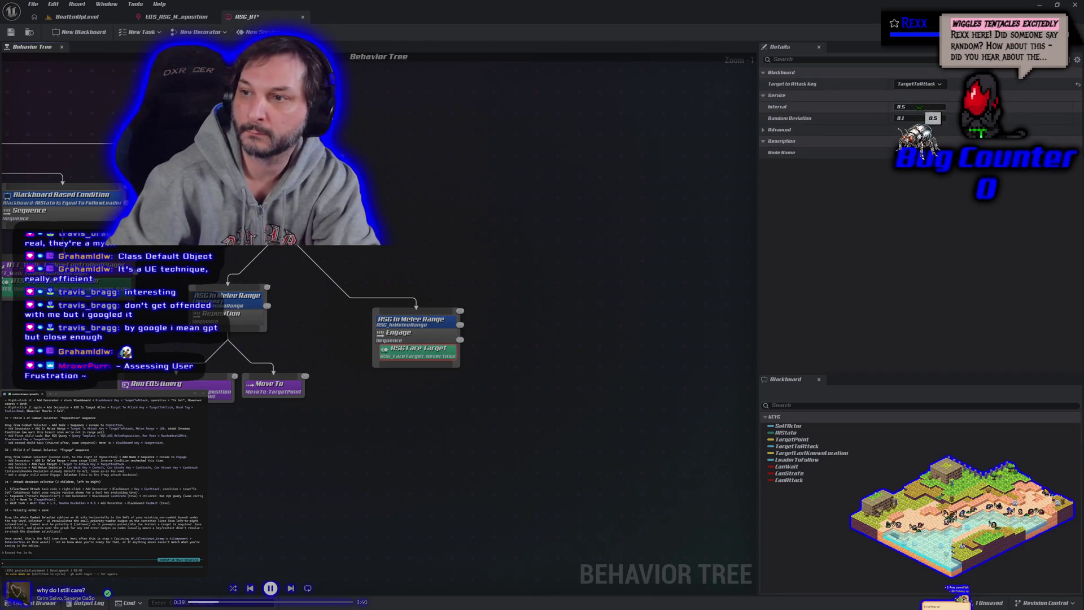
pyautogui.click(435, 339)
# Add ASG Melee Decision to Engage with strafe key CanStrafe and attack key CanAttack
pyautogui.rightClick(434, 341)
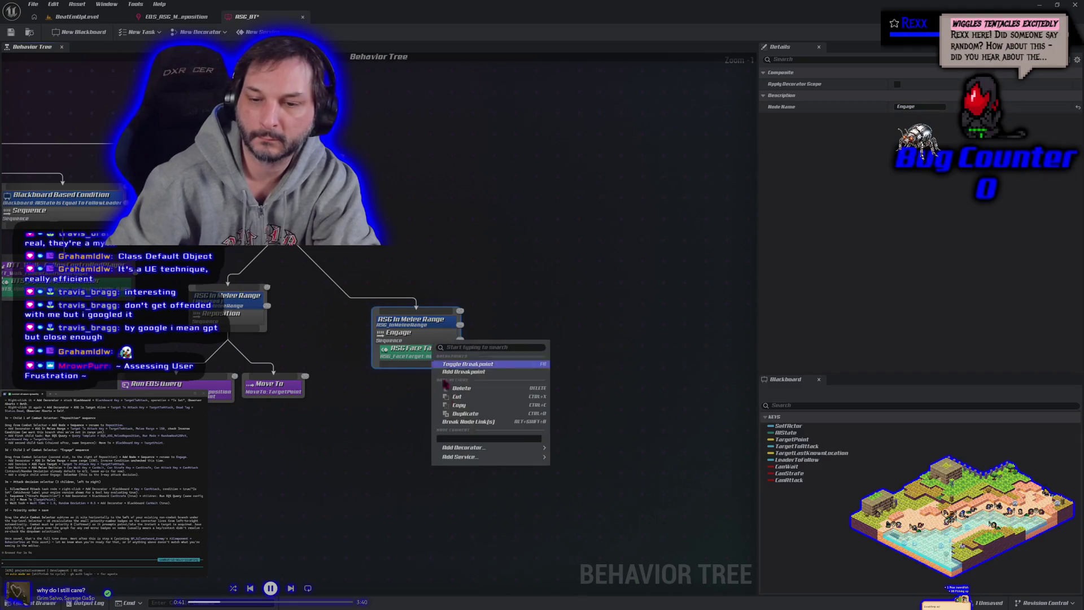
pyautogui.moveTo(511, 457)
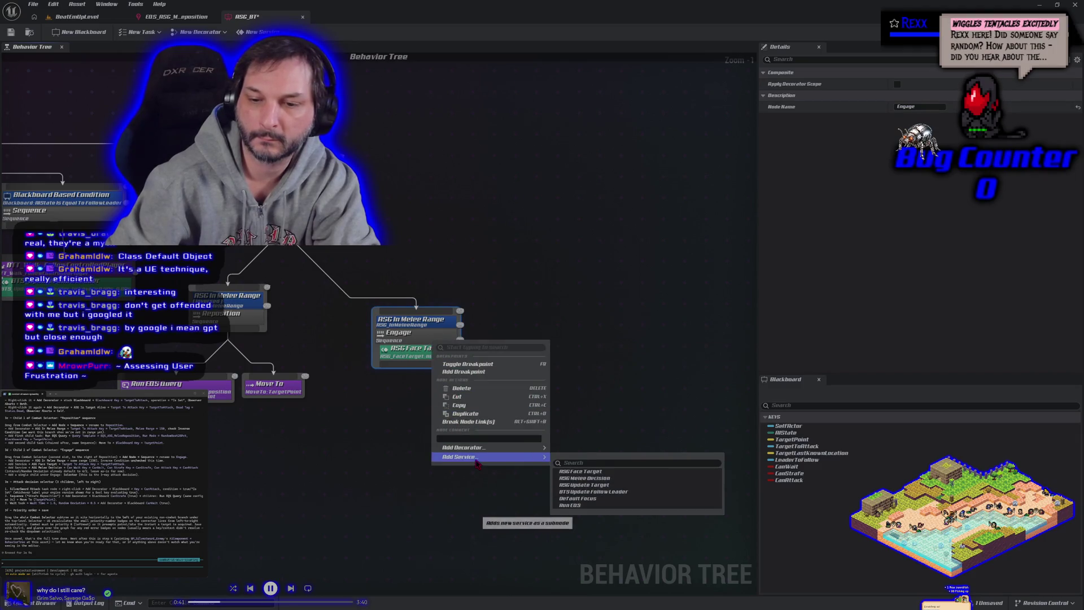
pyautogui.click(591, 478)
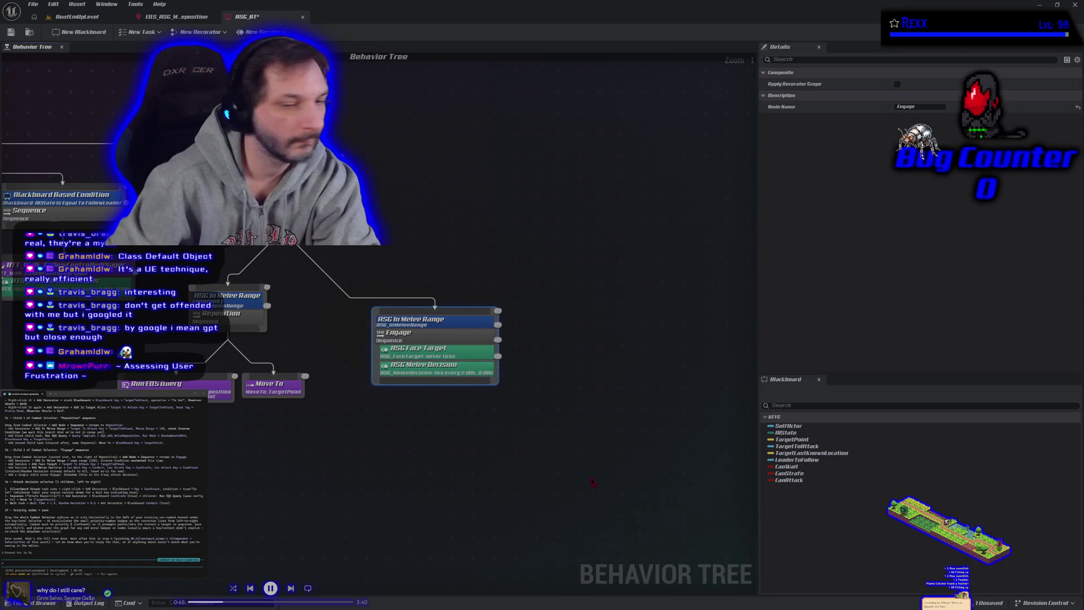
pyautogui.click(466, 368)
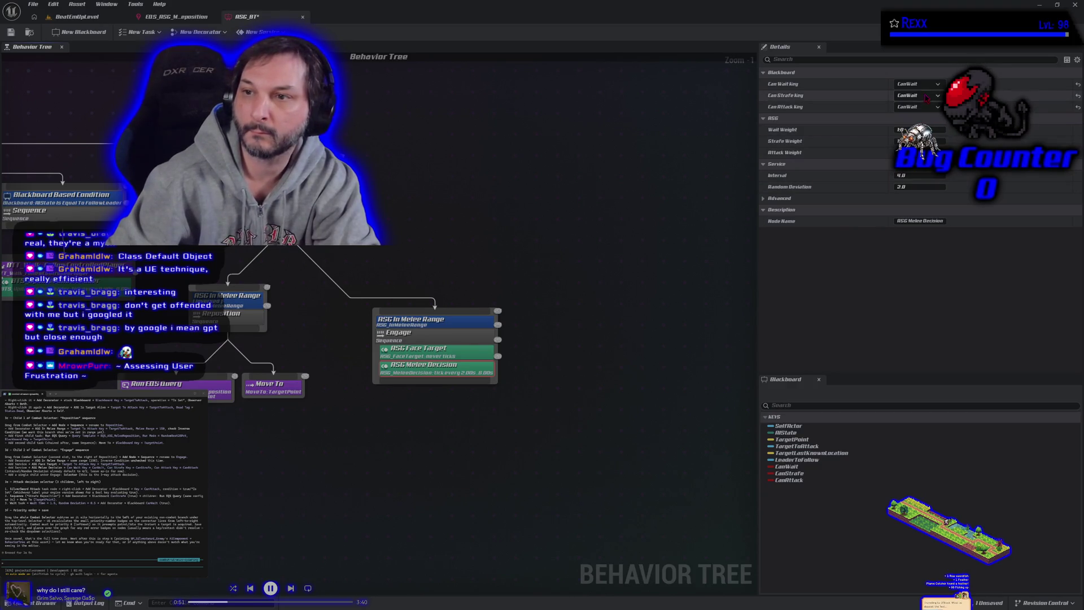
pyautogui.click(920, 116)
pyautogui.click(917, 141)
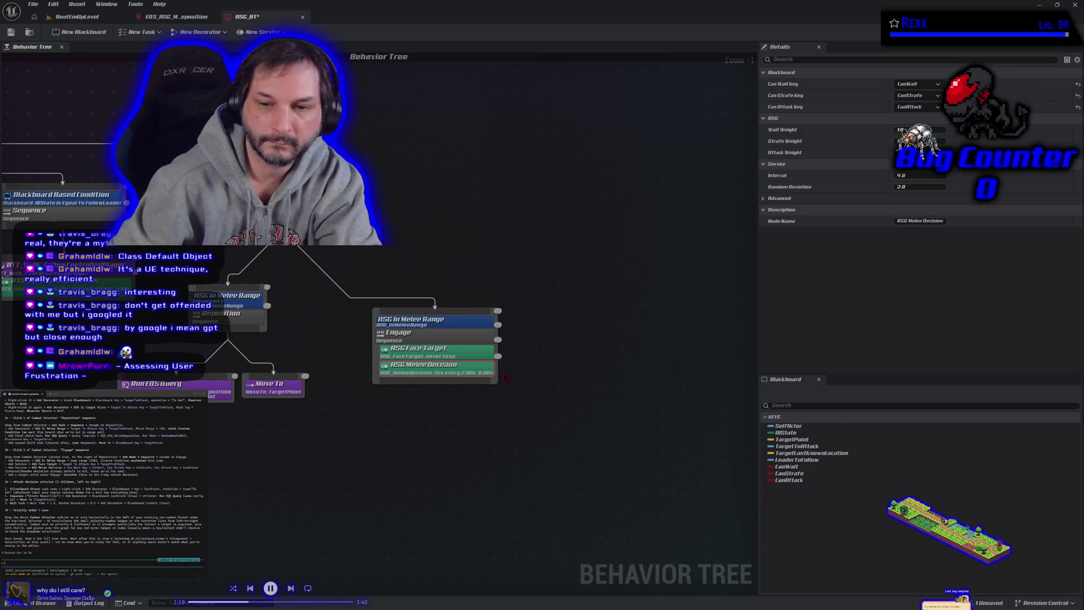
pyautogui.click(432, 339)
# Branch a Selector off Engage's bottom pin and attach a SilverSword Attack task beneath it
pyautogui.moveTo(435, 385); pyautogui.dragTo(427, 411)
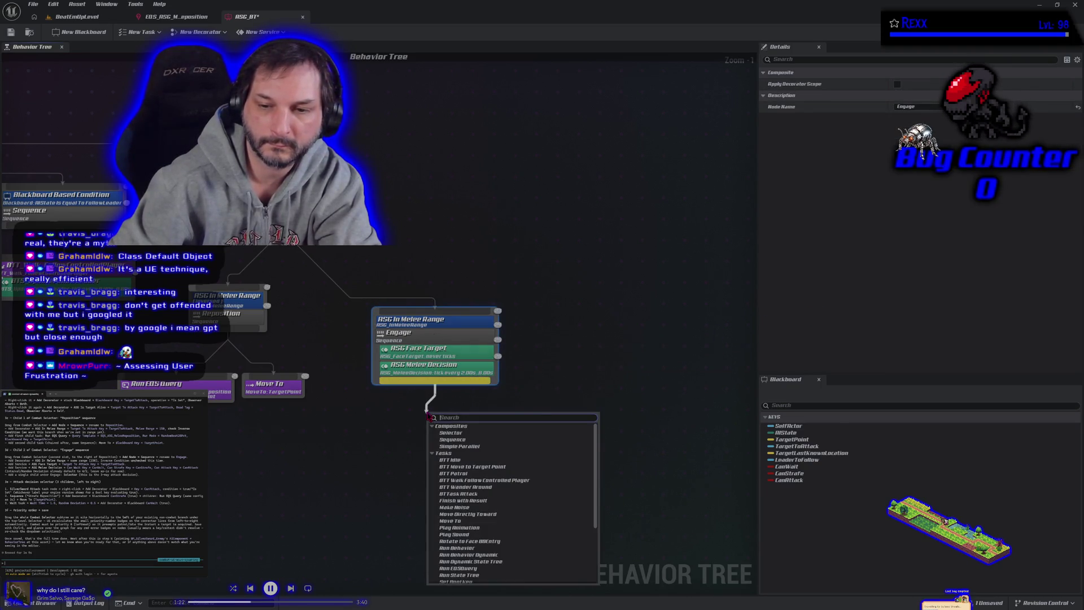
pyautogui.click(458, 434)
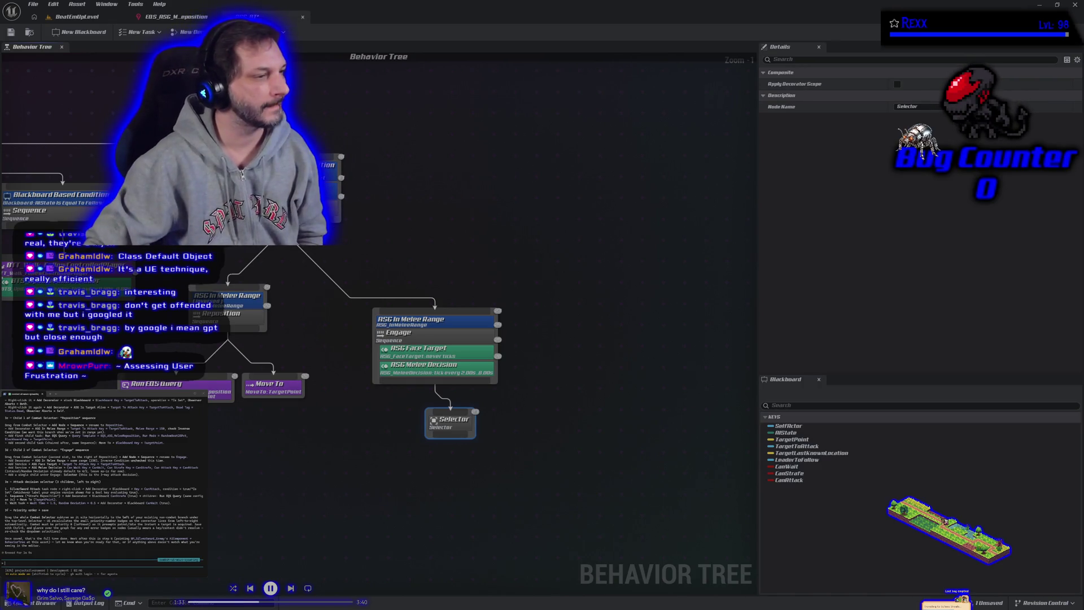
pyautogui.moveTo(450, 435)
pyautogui.mouseDown()
pyautogui.moveTo(429, 446)
pyautogui.moveTo(426, 470)
pyautogui.mouseUp()
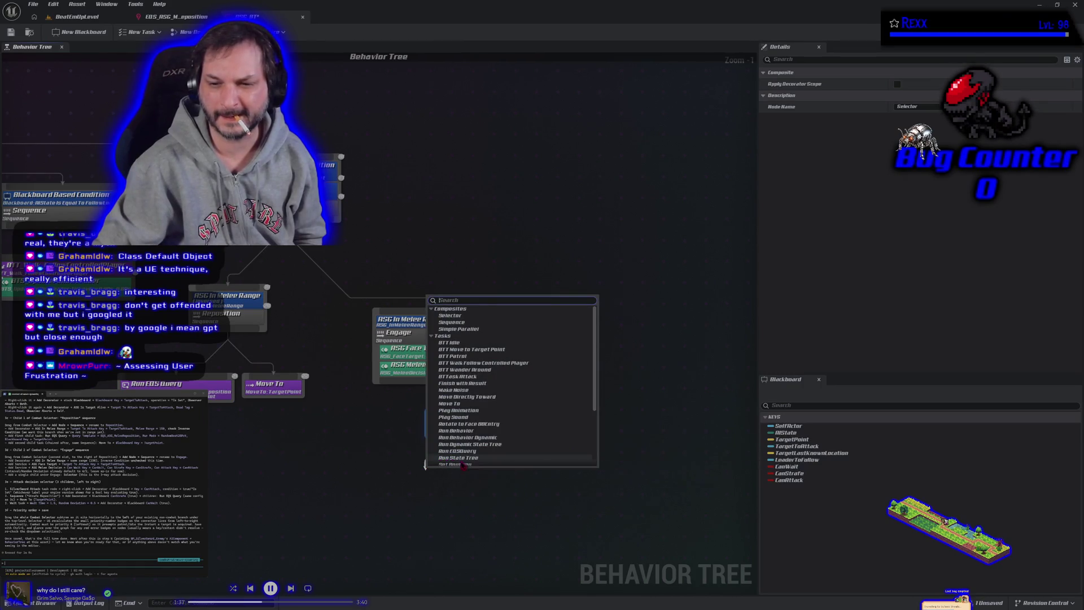
pyautogui.scroll(-4, 479, 458)
pyautogui.scroll(-1, 484, 454)
pyautogui.scroll(5, 484, 455)
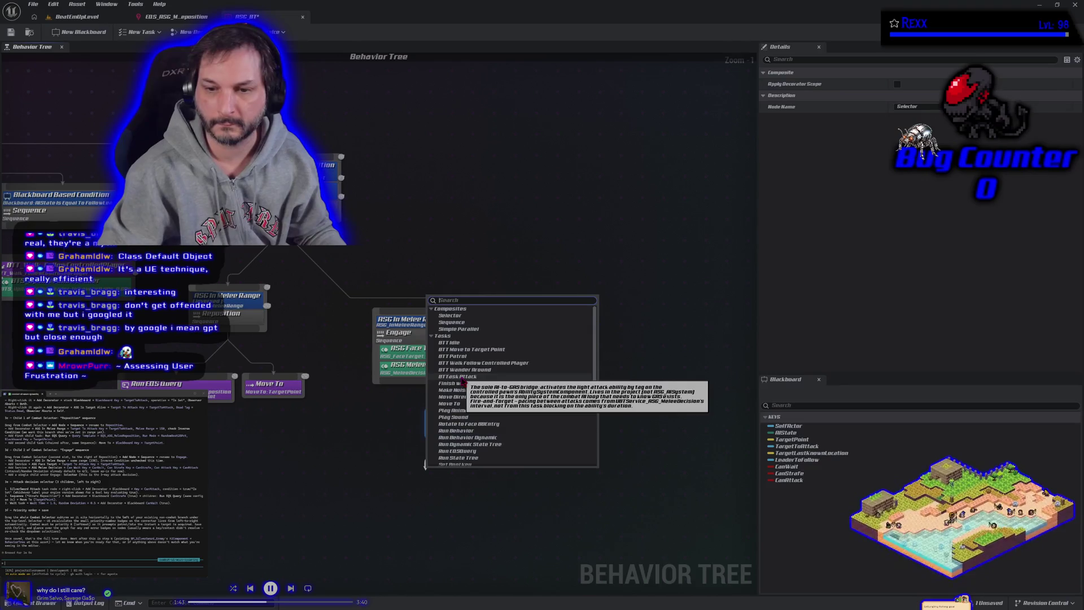
pyautogui.click(458, 376)
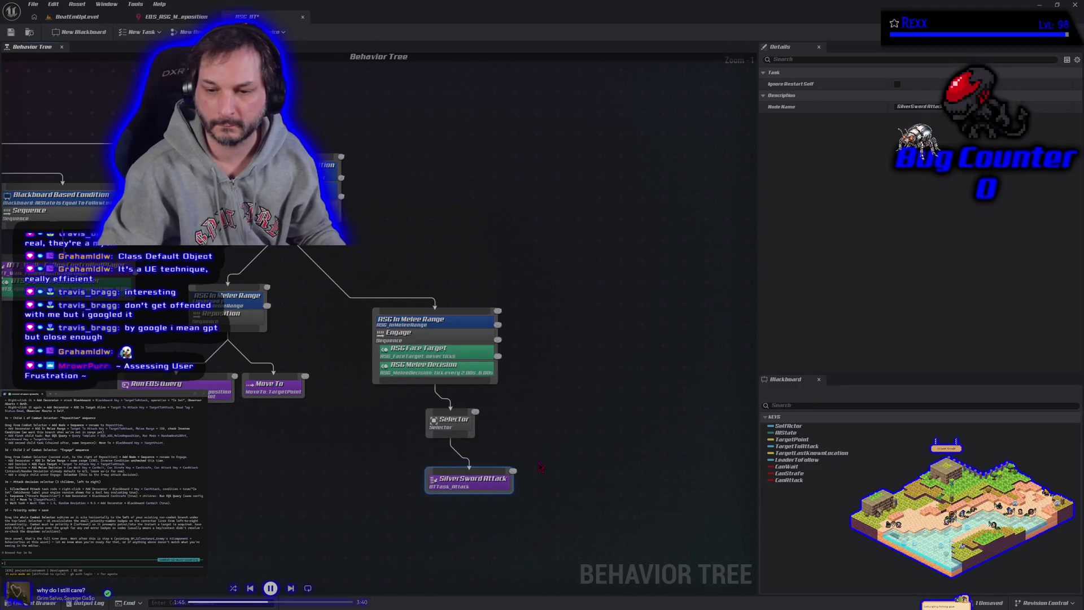
# Move SilverSword Attack left and add a Blackboard Based Condition decorator checking CanAttack
pyautogui.moveTo(461, 482); pyautogui.dragTo(390, 480)
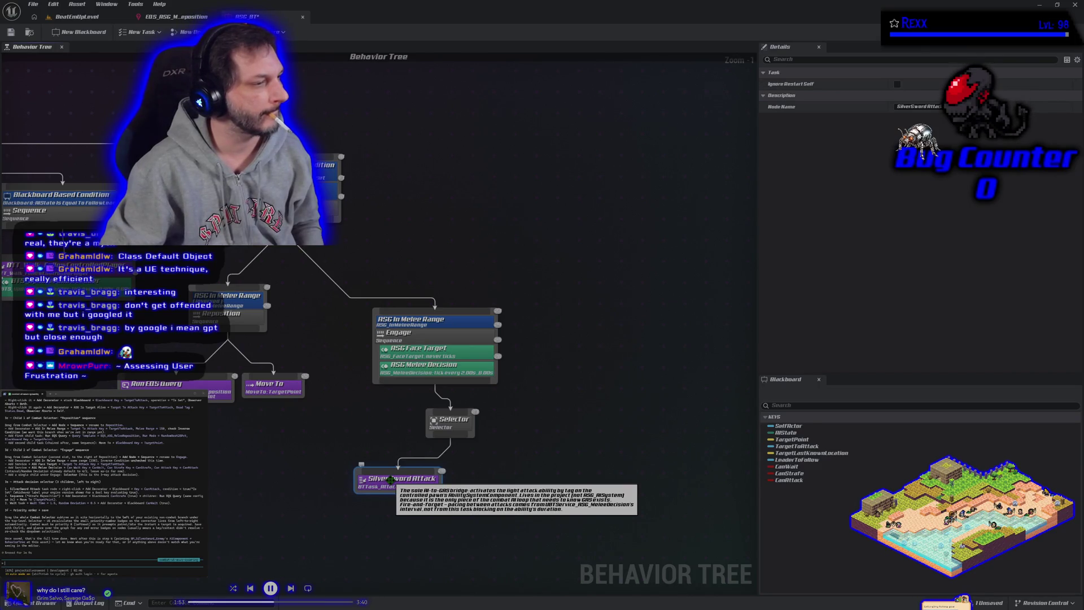
pyautogui.rightClick(391, 483)
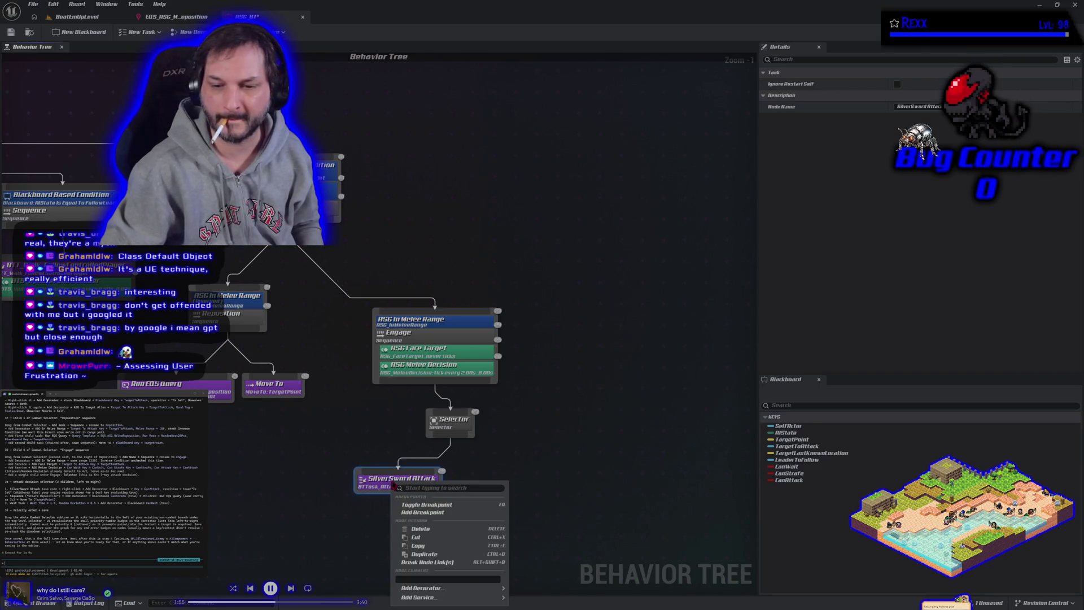
pyautogui.moveTo(429, 588)
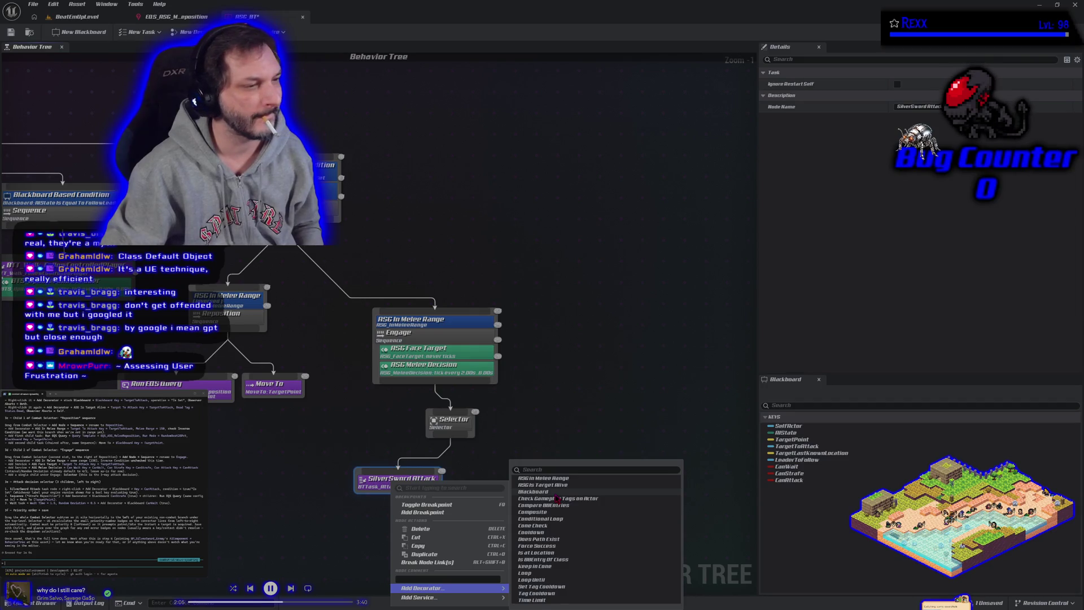
pyautogui.click(556, 493)
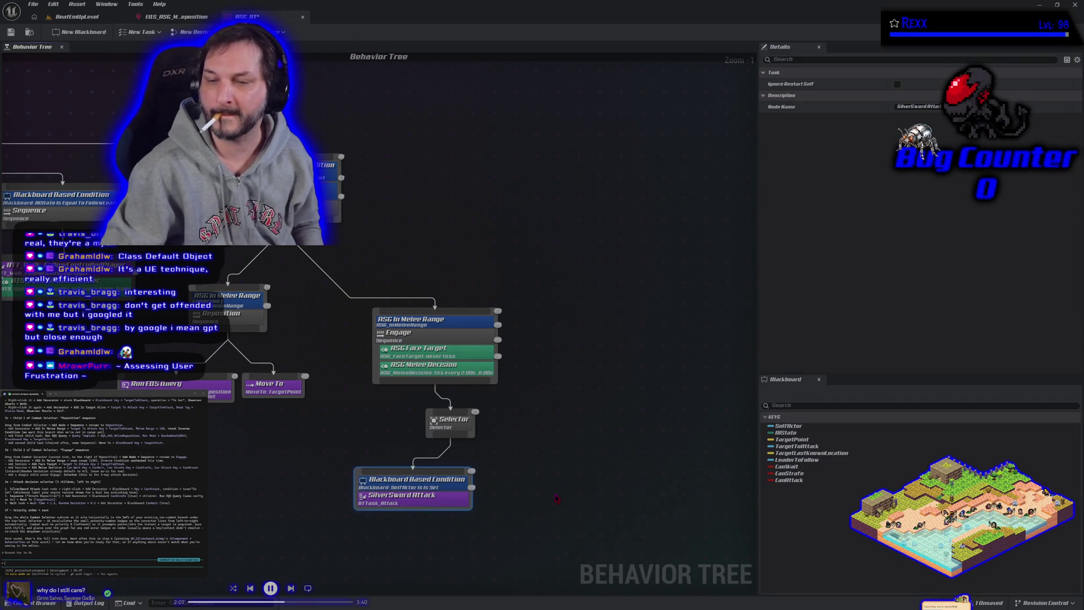
pyautogui.click(415, 488)
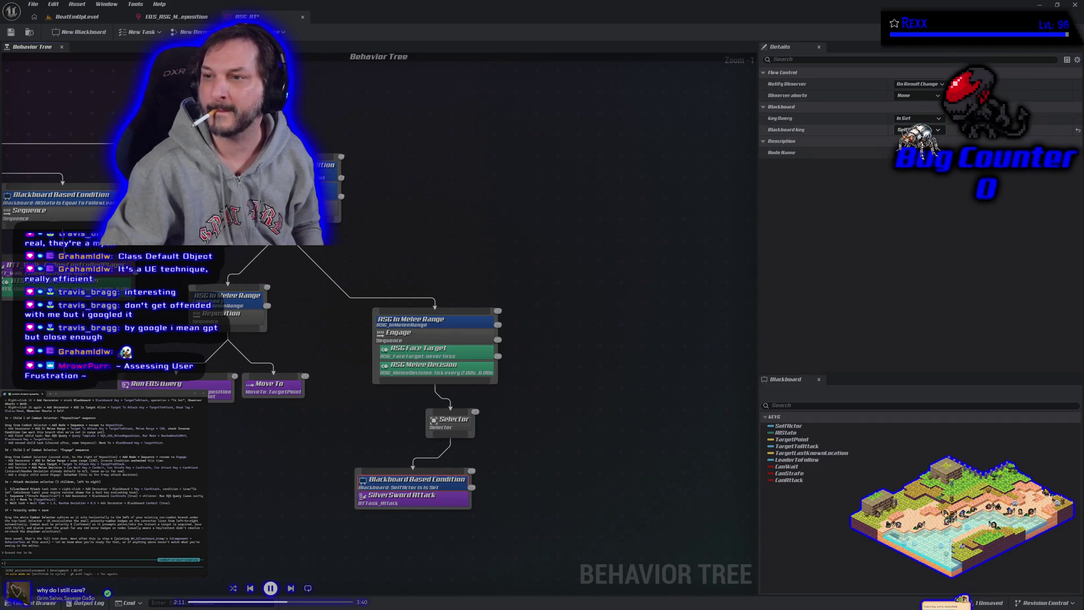
pyautogui.click(917, 130)
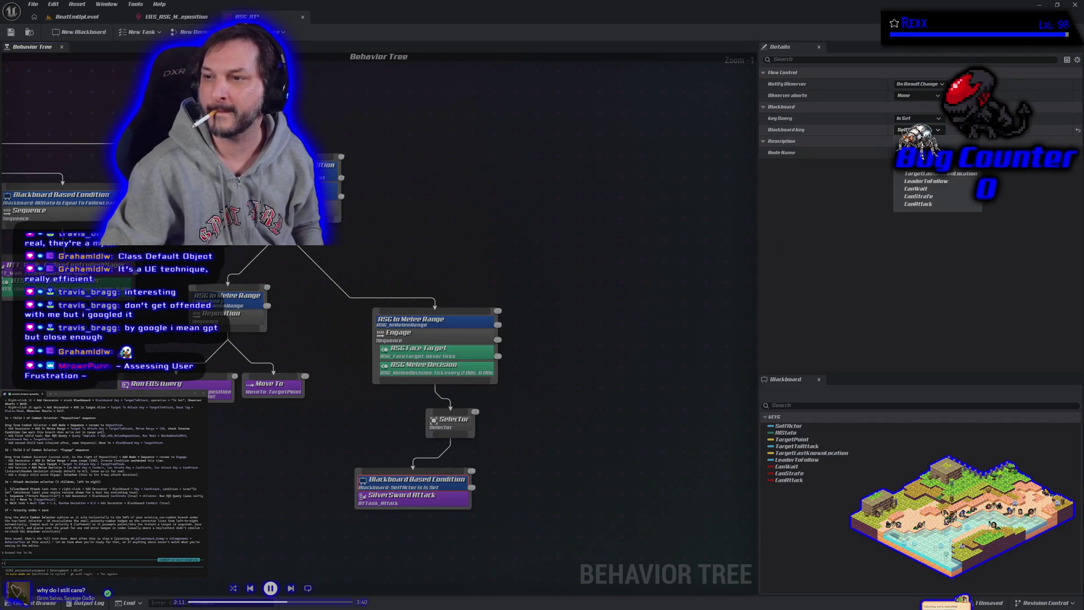
pyautogui.click(931, 205)
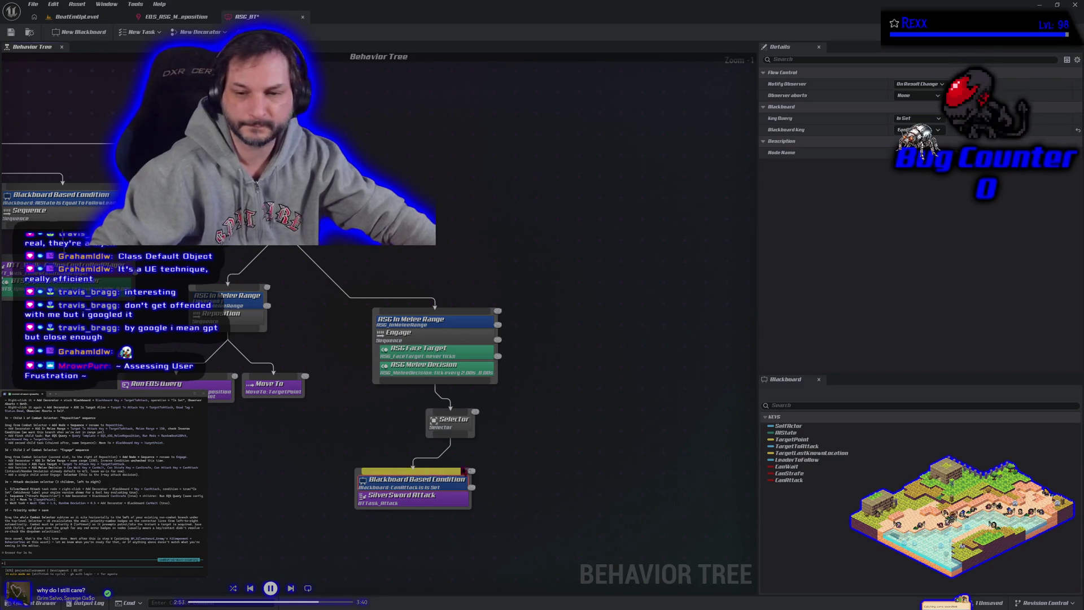
pyautogui.moveTo(450, 439)
pyautogui.mouseDown()
pyautogui.moveTo(494, 470)
pyautogui.moveTo(492, 481)
pyautogui.mouseUp()
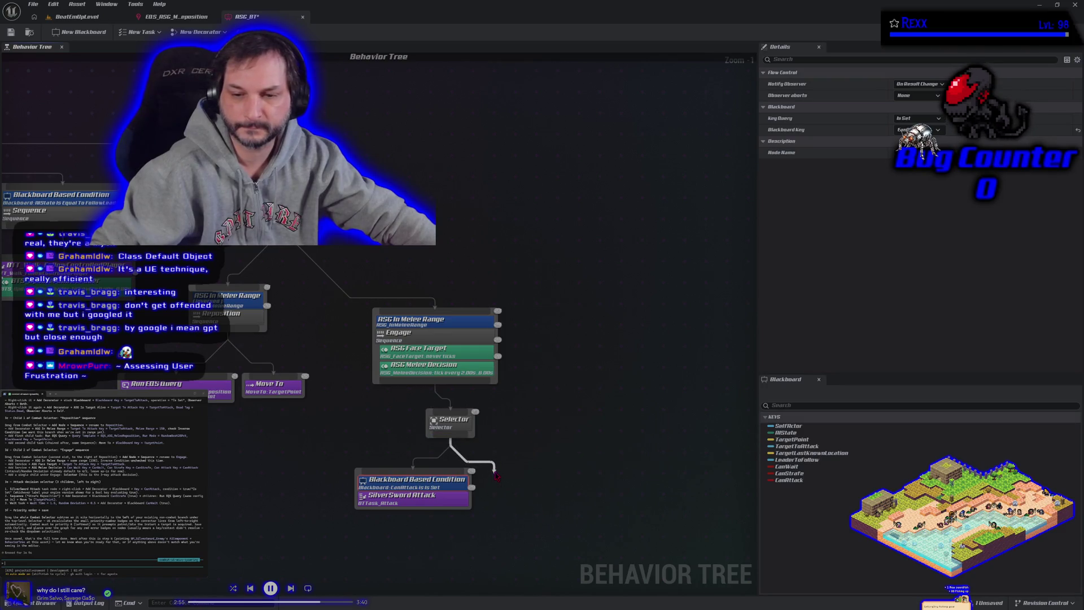
# Create a Sequence under the Selector and add a Blackboard Based Condition decorator checking CanStrafe
pyautogui.click(564, 327)
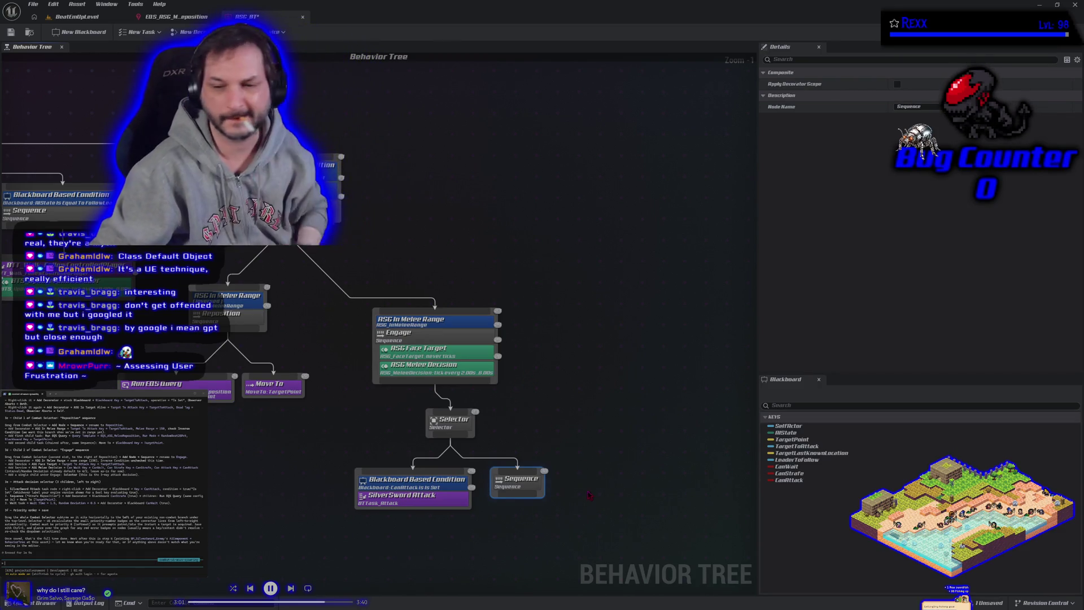
pyautogui.rightClick(533, 486)
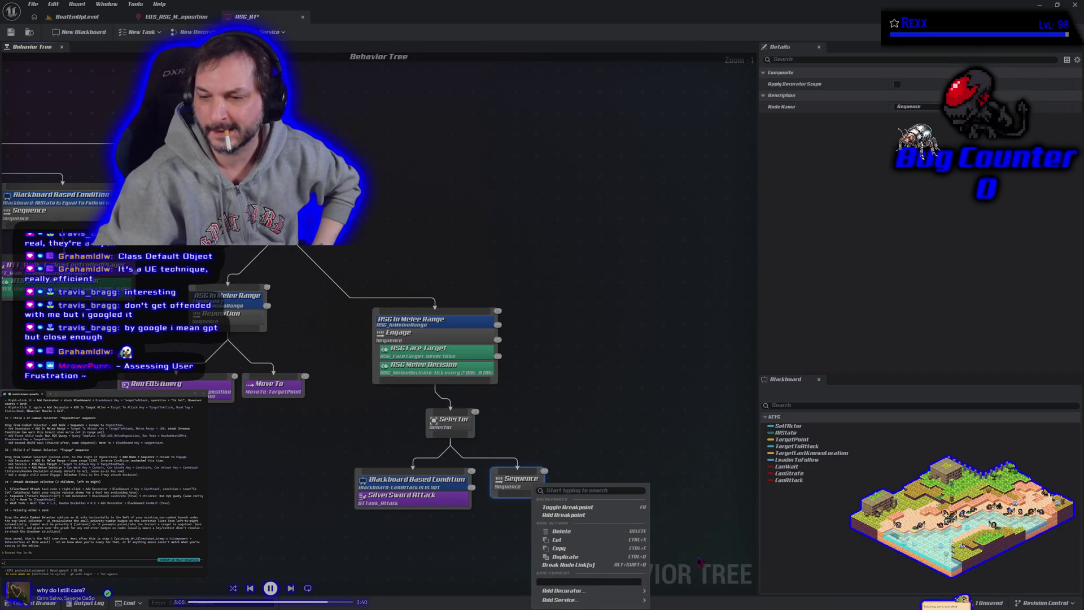
pyautogui.moveTo(633, 590)
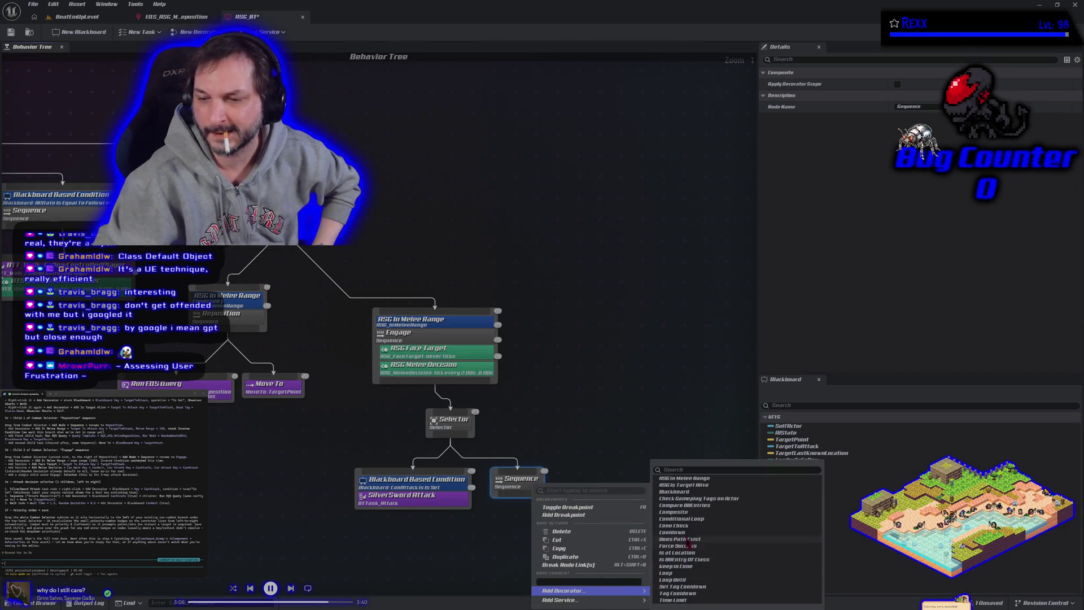
pyautogui.click(689, 494)
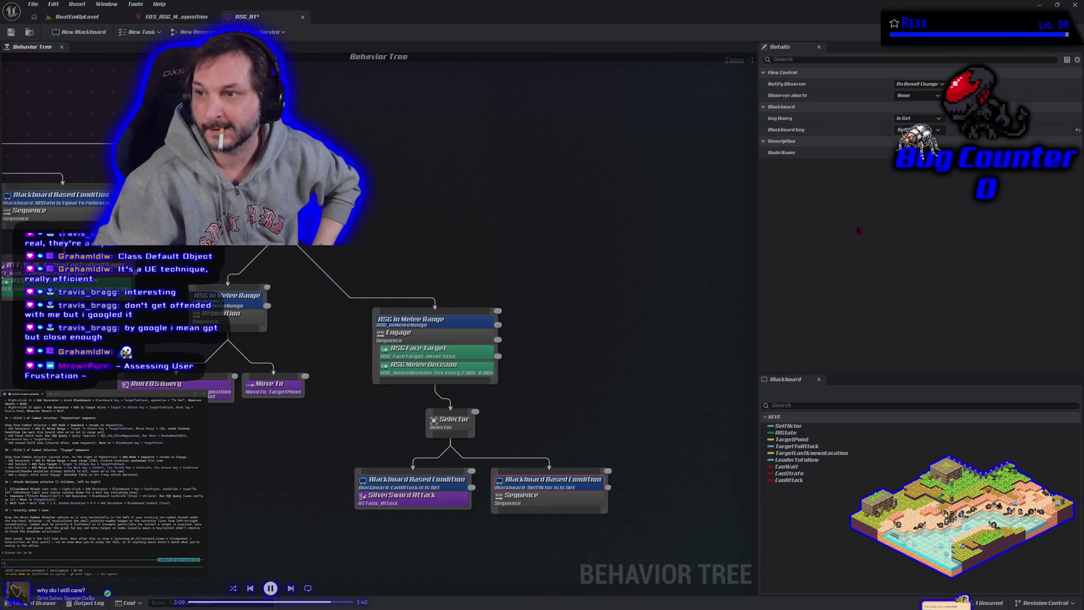
pyautogui.click(917, 129)
pyautogui.click(920, 198)
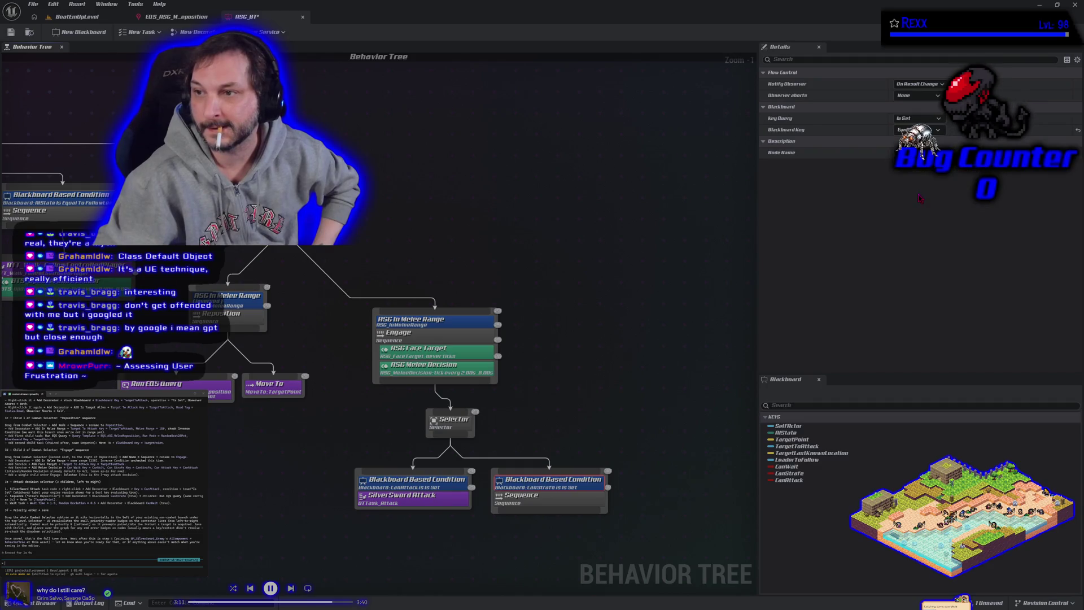
pyautogui.moveTo(658, 426)
pyautogui.mouseDown()
pyautogui.moveTo(508, 303)
pyautogui.moveTo(418, 258)
pyautogui.mouseUp()
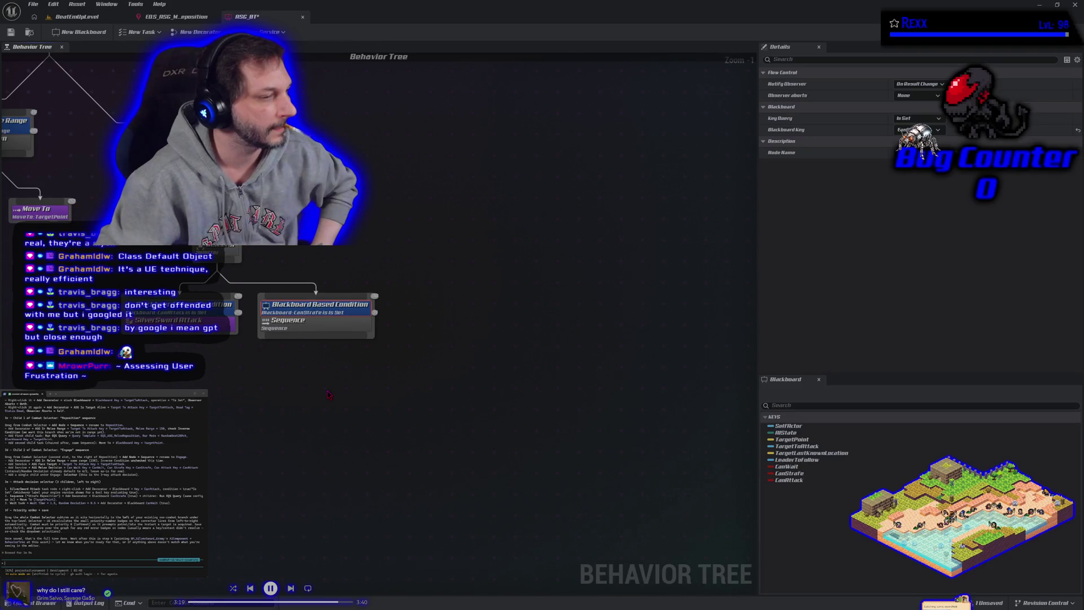
# Give the CanStrafe Sequence a Run EQS Query task and the pasted Move To TargetPoint node
pyautogui.moveTo(315, 337); pyautogui.dragTo(279, 377)
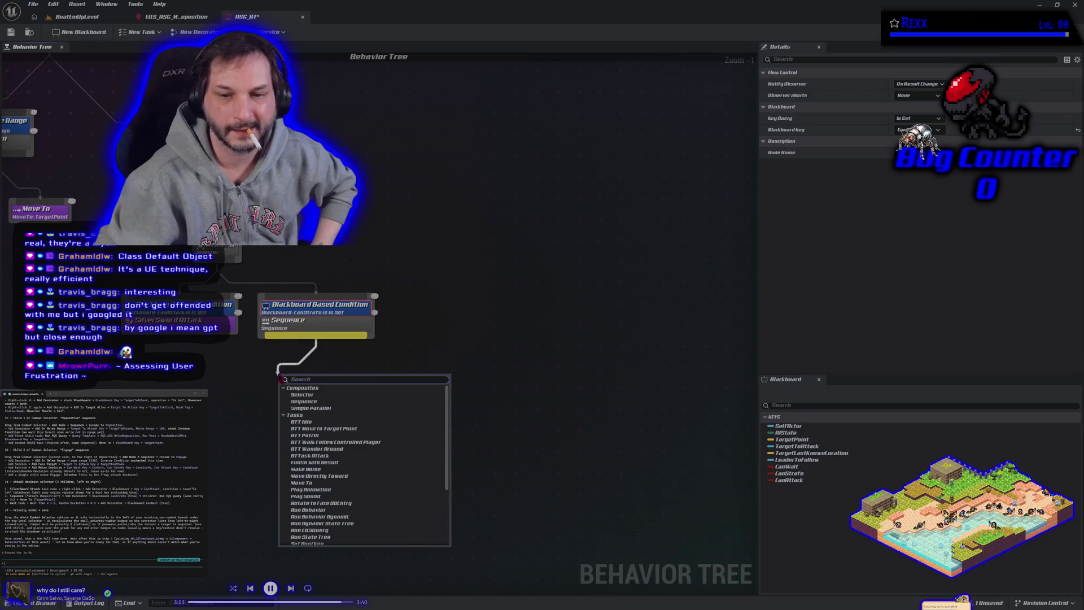
pyautogui.click(316, 530)
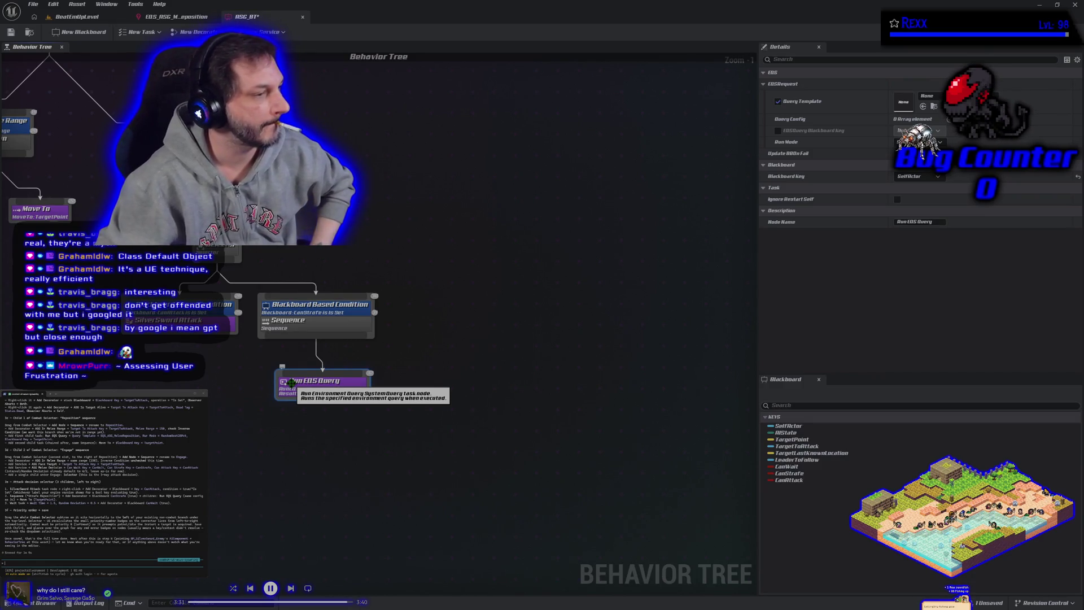
pyautogui.moveTo(273, 432); pyautogui.dragTo(485, 443)
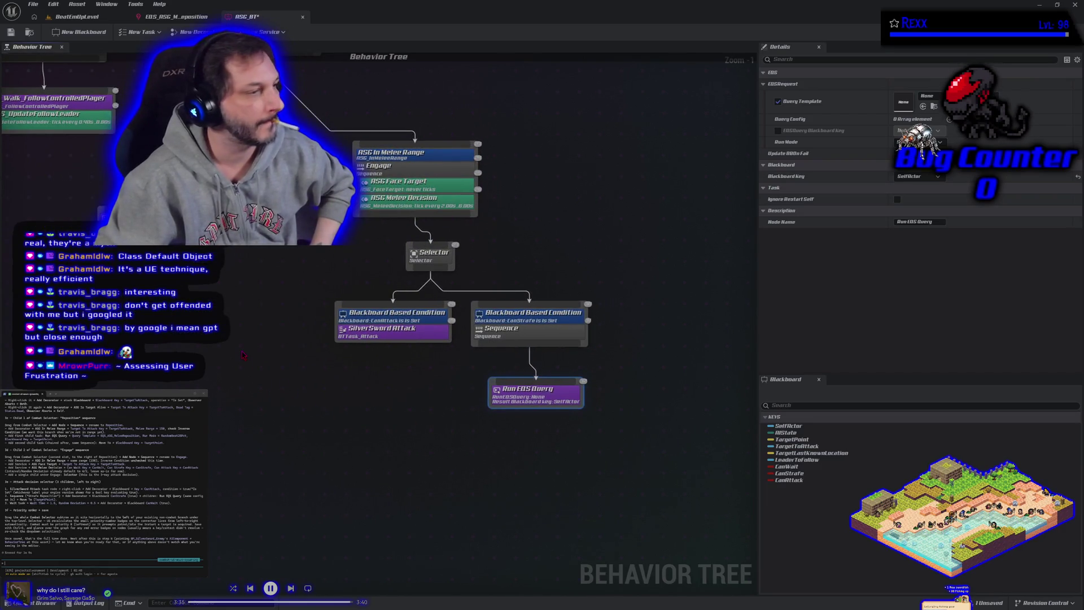
pyautogui.click(461, 429)
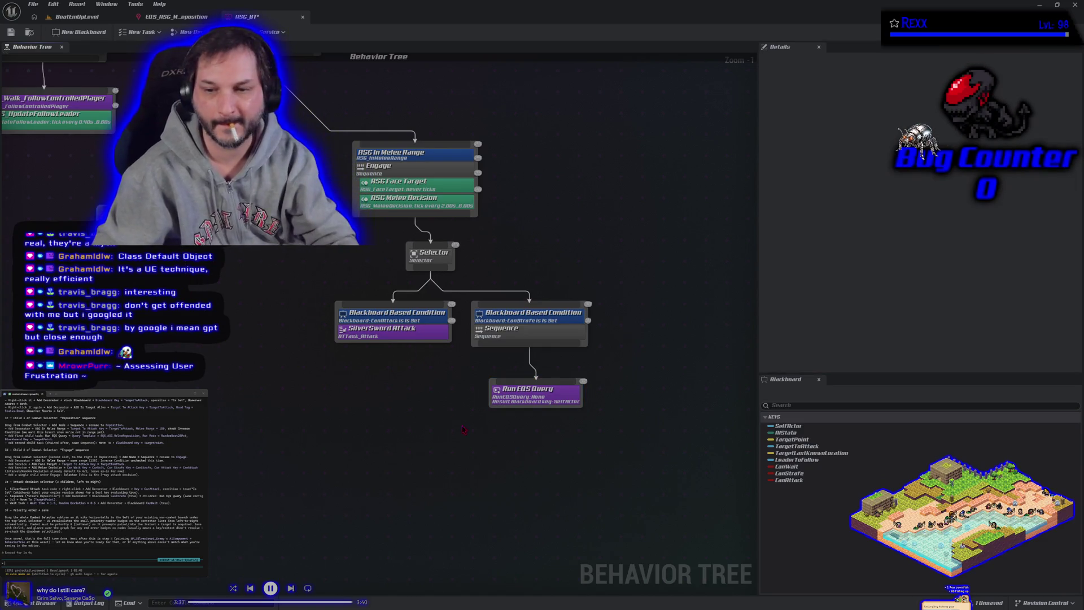
pyautogui.hotkey('ctrl', 'z')
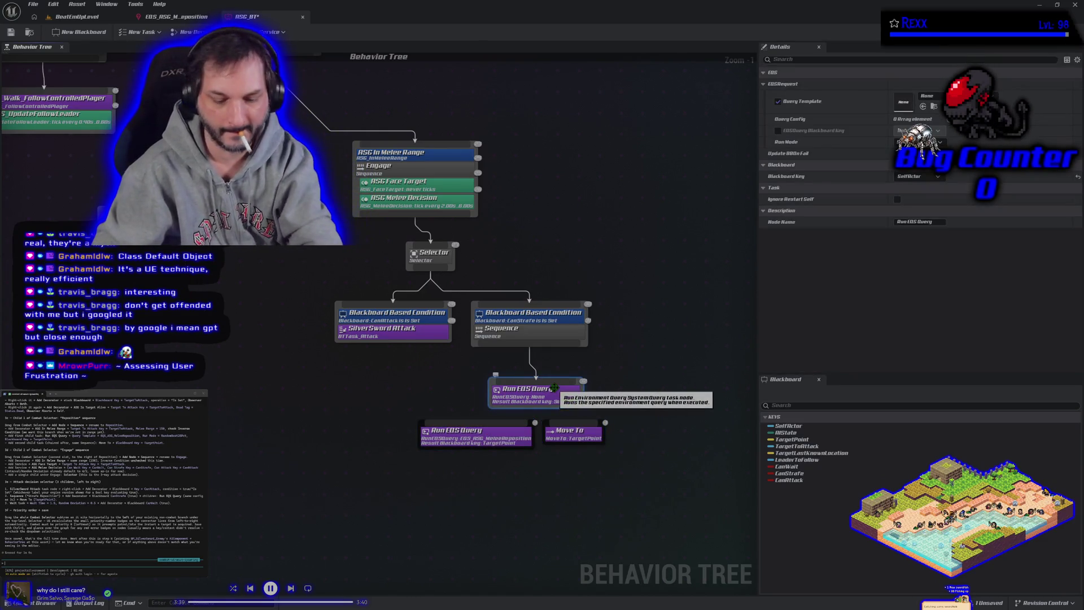
pyautogui.moveTo(529, 346)
pyautogui.mouseDown()
pyautogui.moveTo(477, 429)
pyautogui.moveTo(545, 361)
pyautogui.moveTo(559, 431)
pyautogui.moveTo(571, 432)
pyautogui.mouseUp()
pyautogui.moveTo(529, 488); pyautogui.dragTo(423, 484)
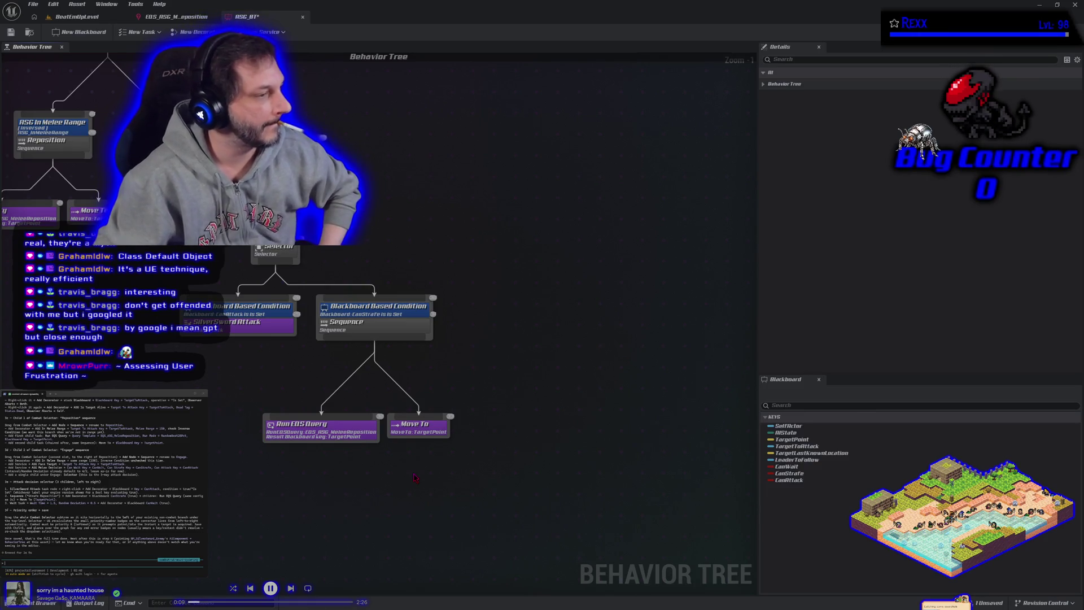
# Add a Wait task under the Selector with Wait Time 1.5 and Random Deviation 0.5
pyautogui.moveTo(292, 265)
pyautogui.mouseDown()
pyautogui.moveTo(502, 298)
pyautogui.moveTo(493, 294)
pyautogui.mouseUp()
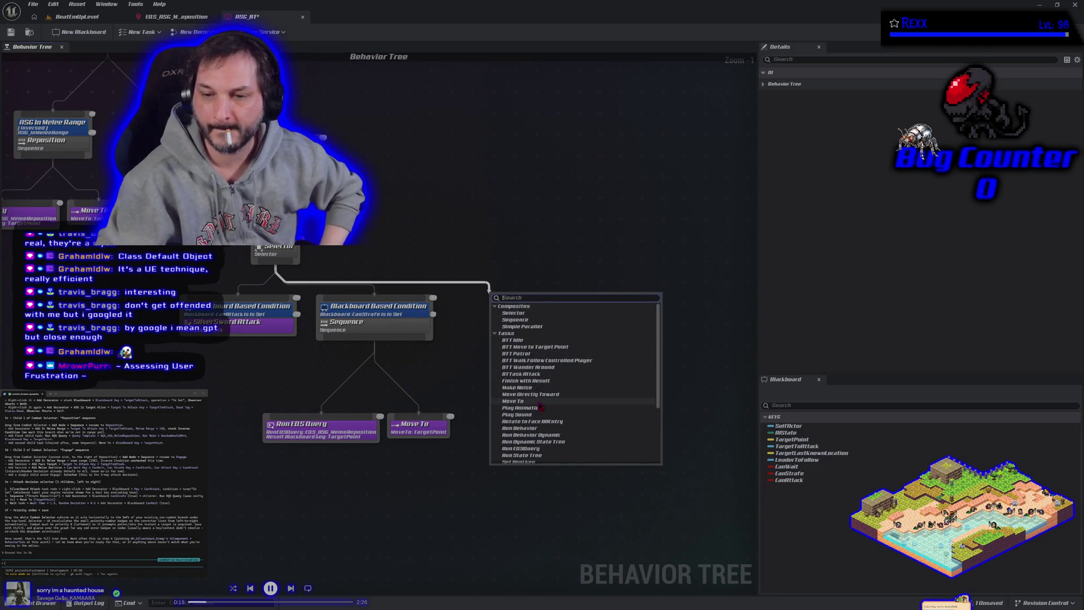
pyautogui.scroll(-5, 533, 417)
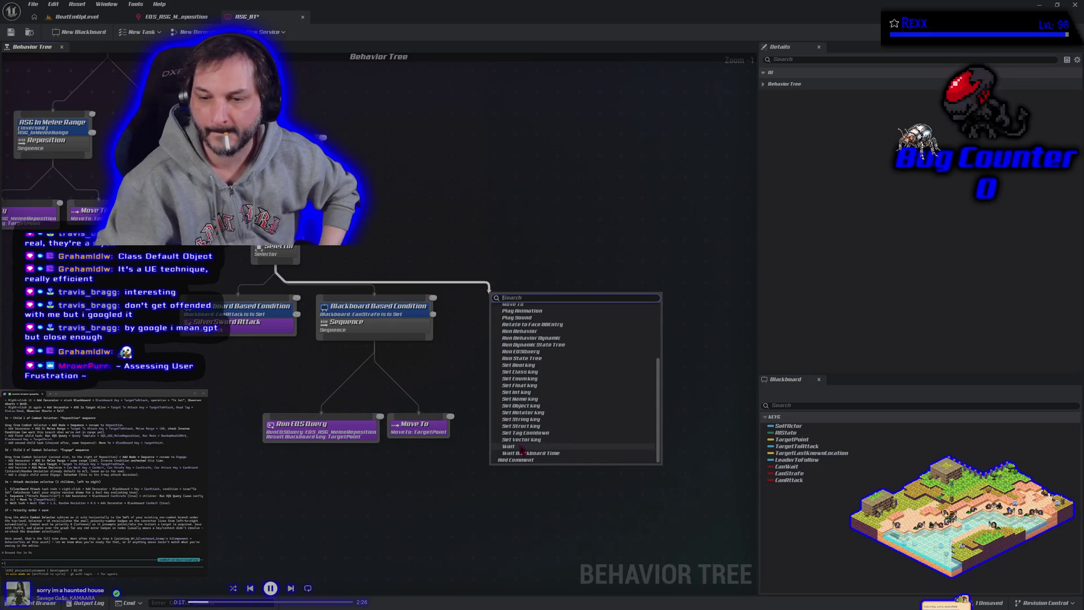
pyautogui.click(522, 447)
pyautogui.moveTo(514, 308); pyautogui.dragTo(520, 310)
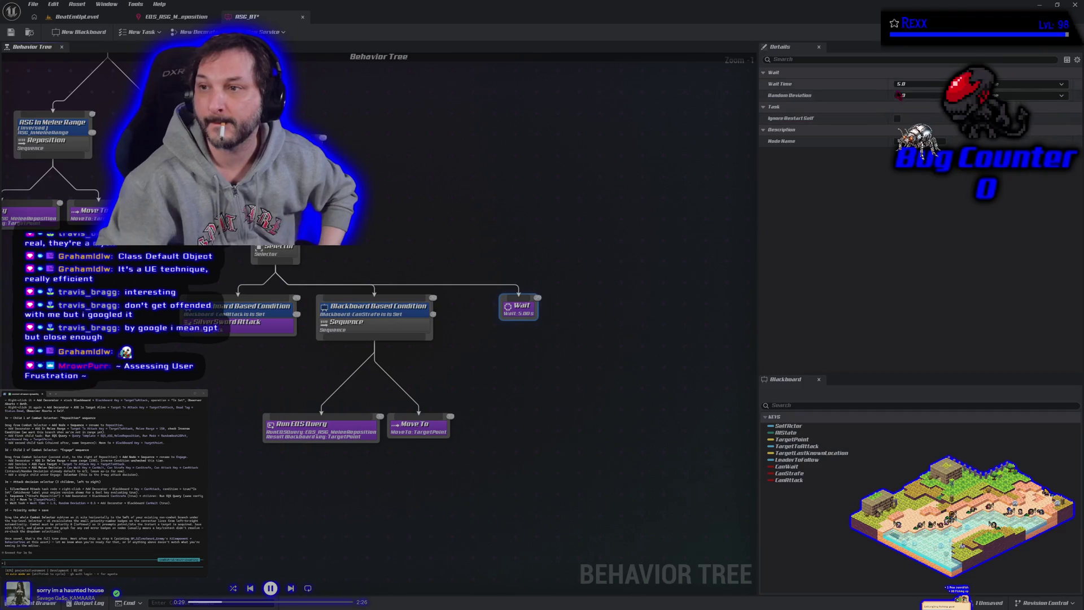
pyautogui.write('1.5')
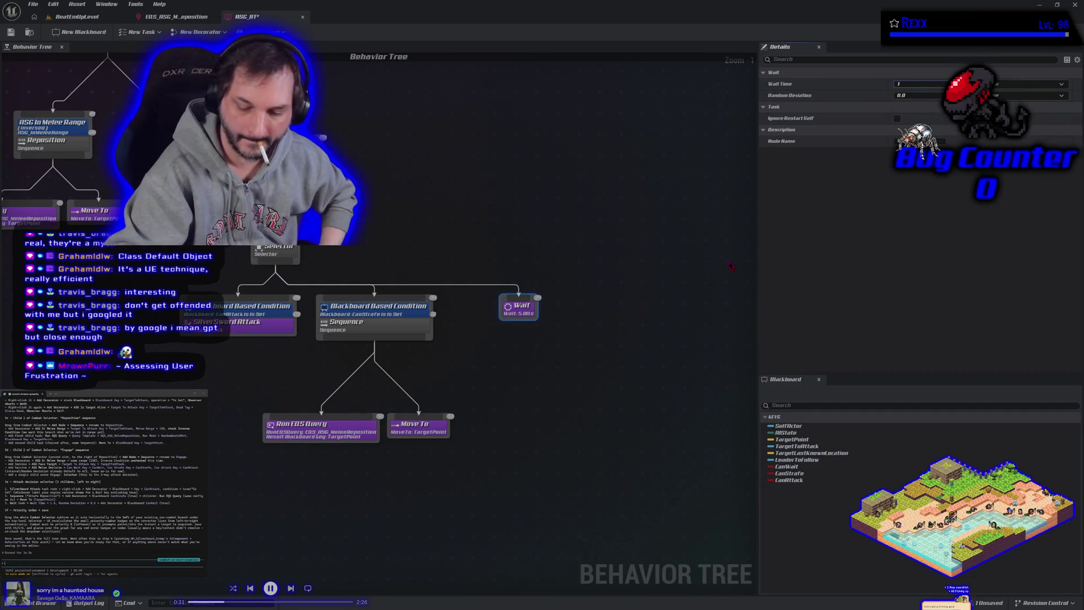
pyautogui.press('Return')
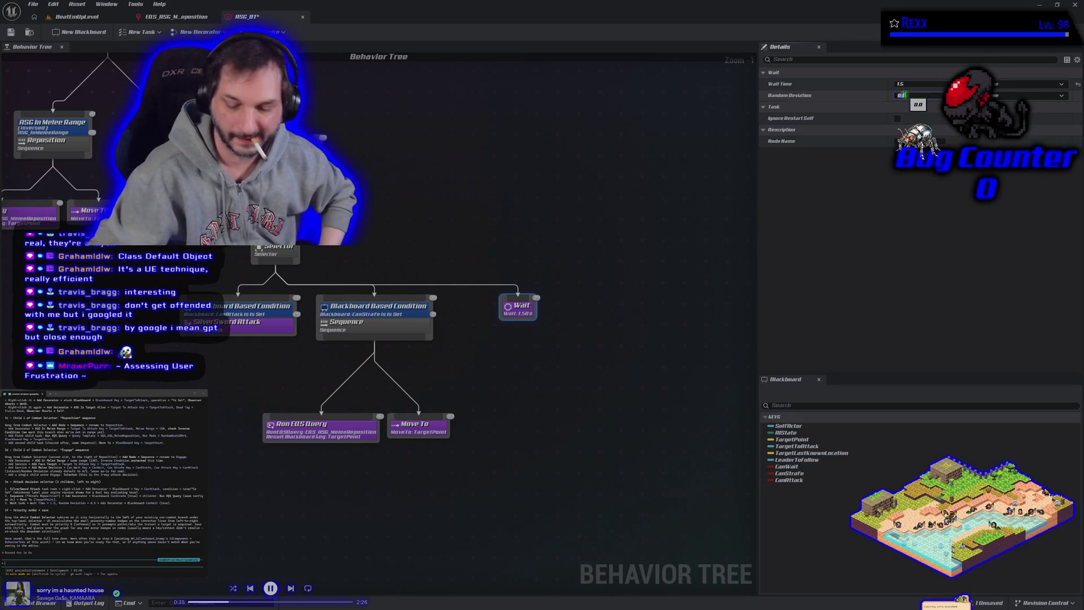
pyautogui.moveTo(904, 95); pyautogui.dragTo(925, 94)
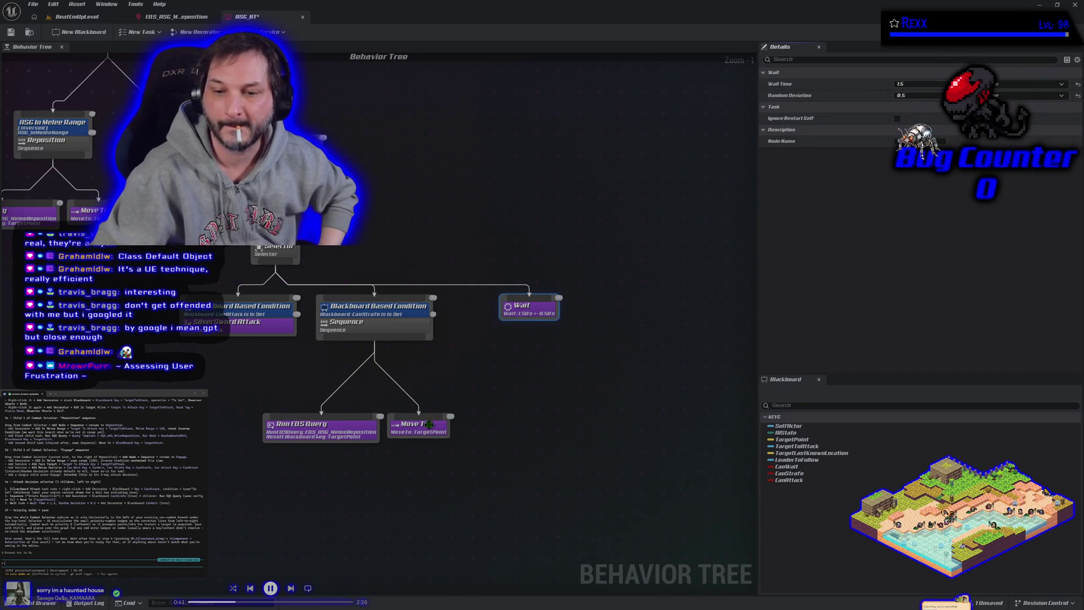
# Guard the Wait task with a Blackboard condition requiring CanWait Is Set
pyautogui.rightClick(531, 312)
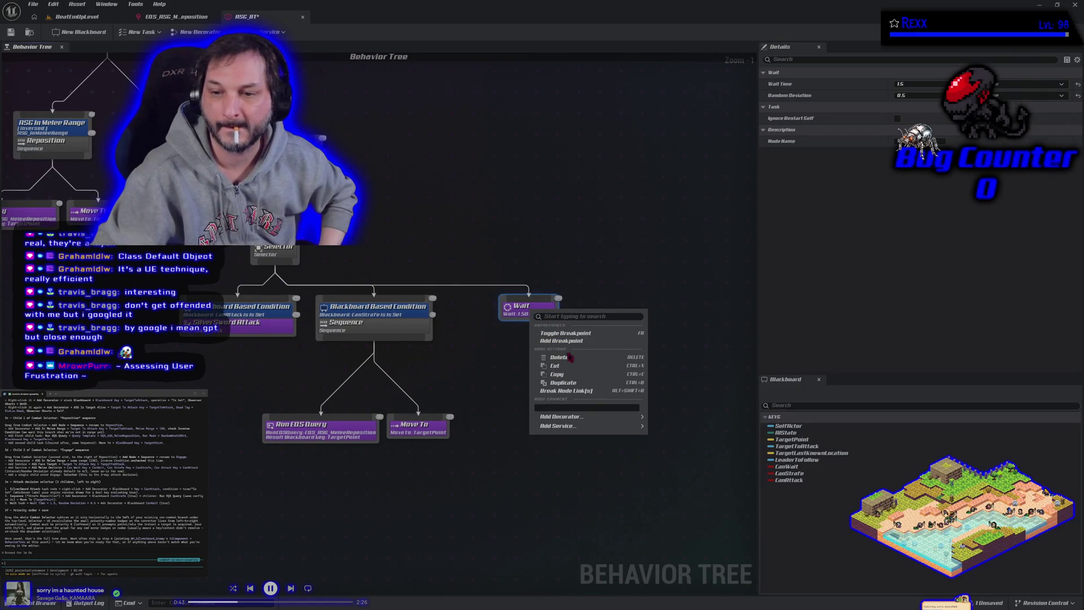
pyautogui.moveTo(602, 421)
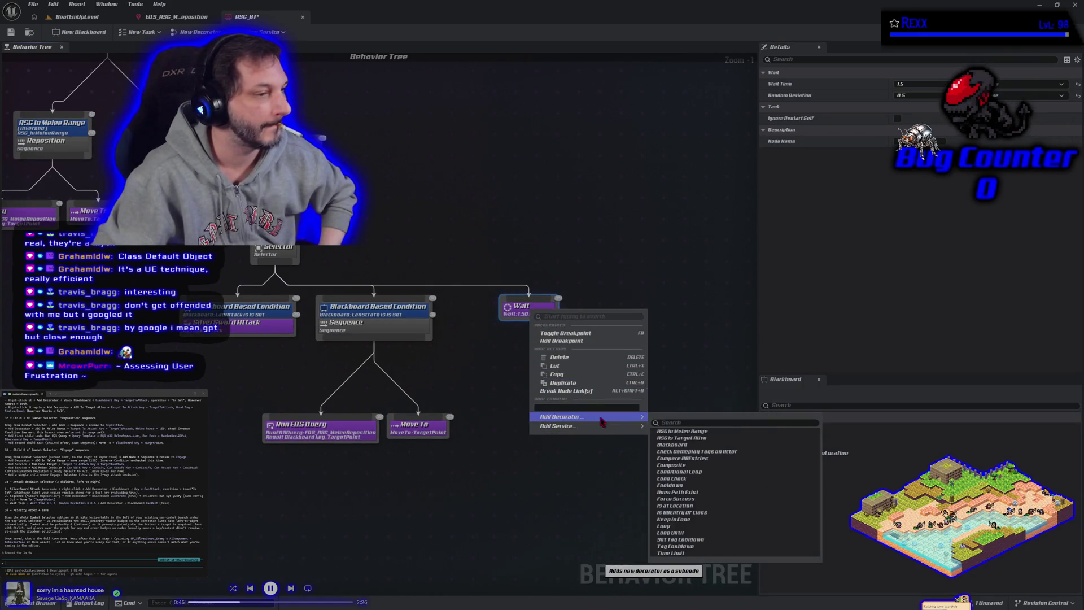
pyautogui.click(688, 446)
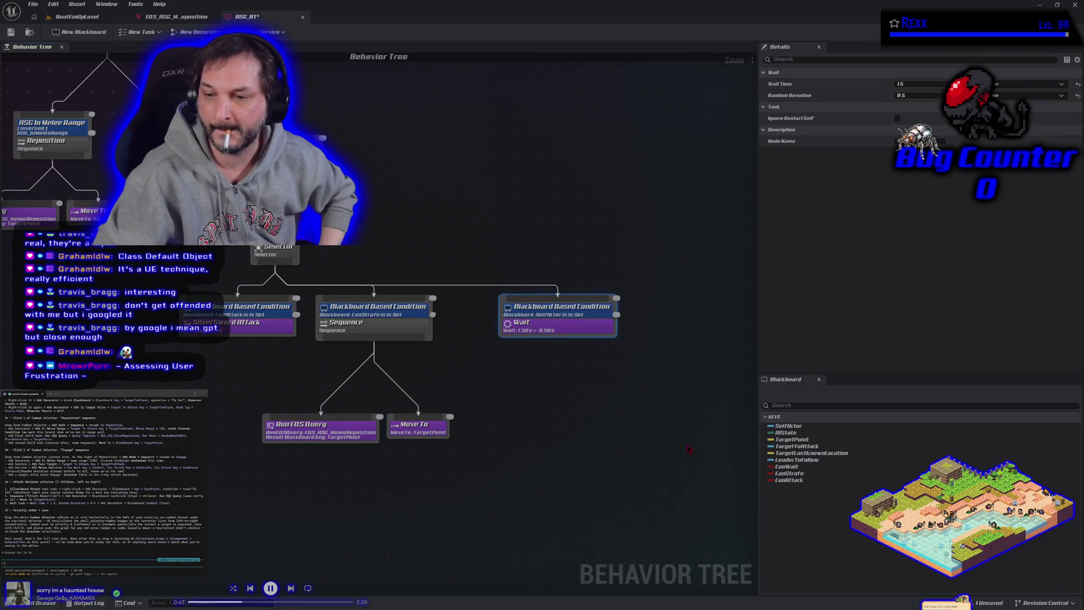
pyautogui.click(593, 316)
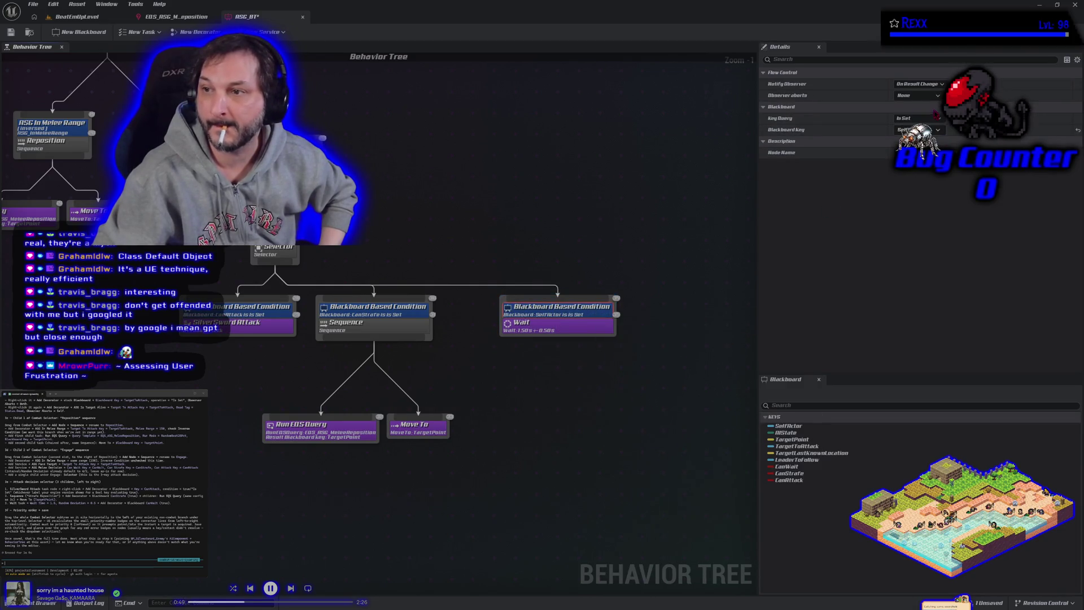
pyautogui.click(906, 126)
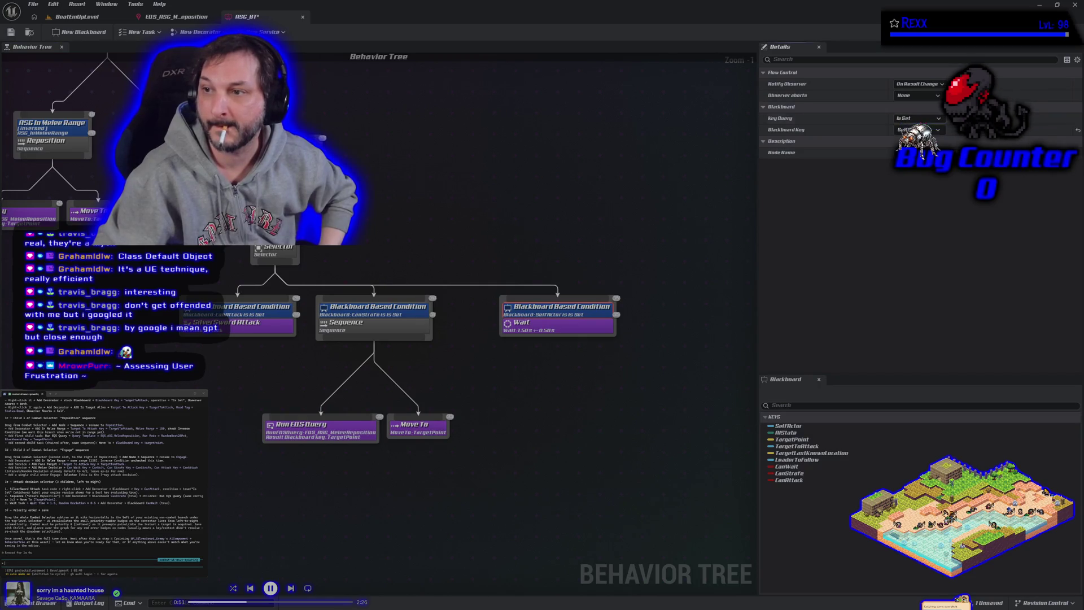
pyautogui.click(916, 130)
pyautogui.click(917, 188)
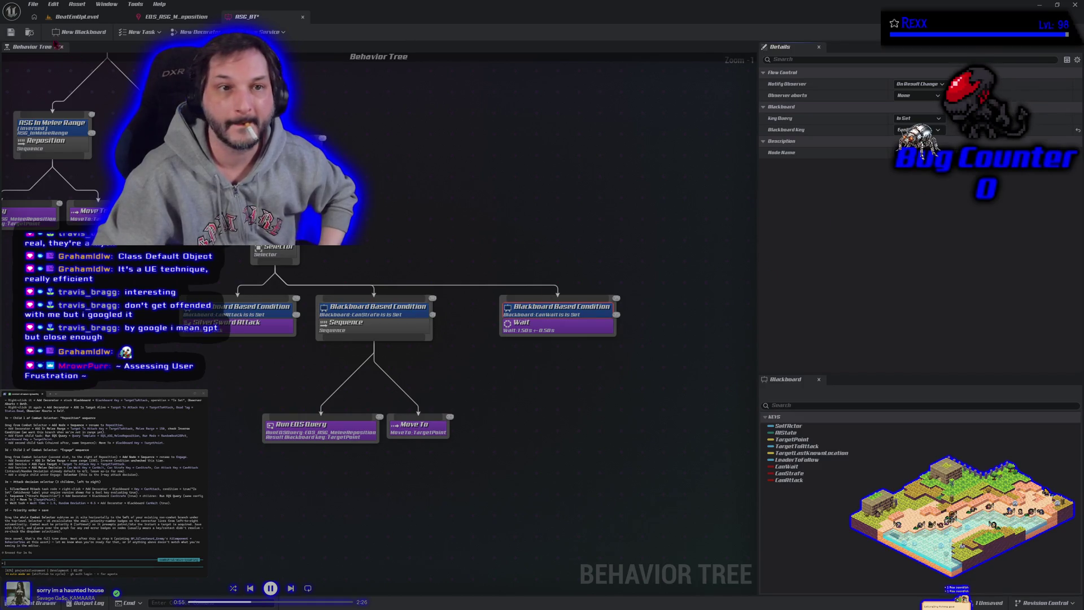
# Save all unsaved assets from the File menu
pyautogui.click(33, 5)
pyautogui.click(56, 51)
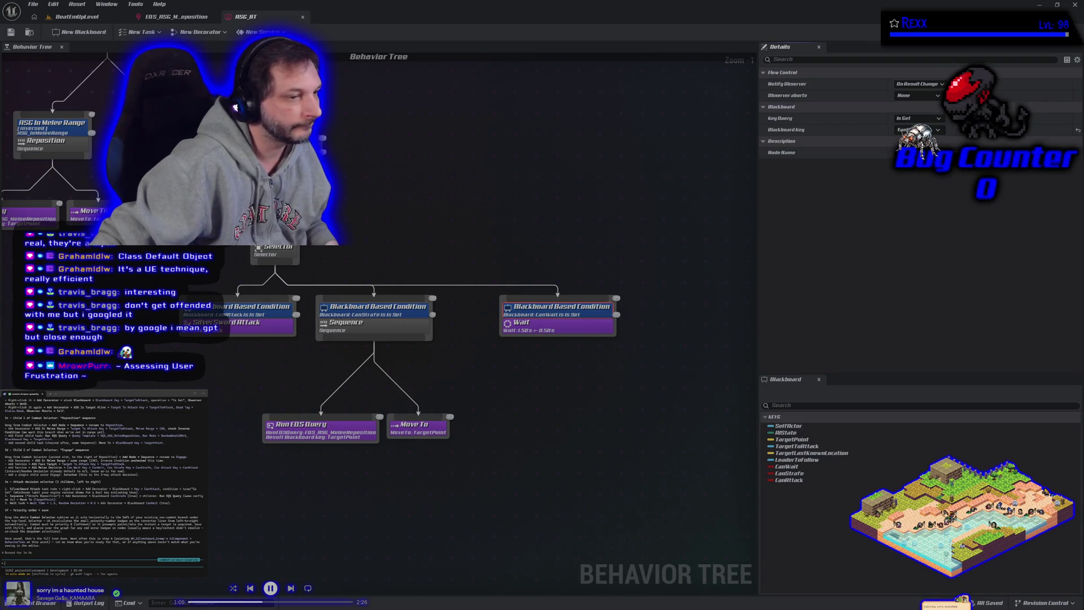
pyautogui.moveTo(508, 367); pyautogui.dragTo(595, 354)
# Drag the Combat subtree to the far left of the graph and recentre the tree with Home
pyautogui.scroll(-4, 322, 395)
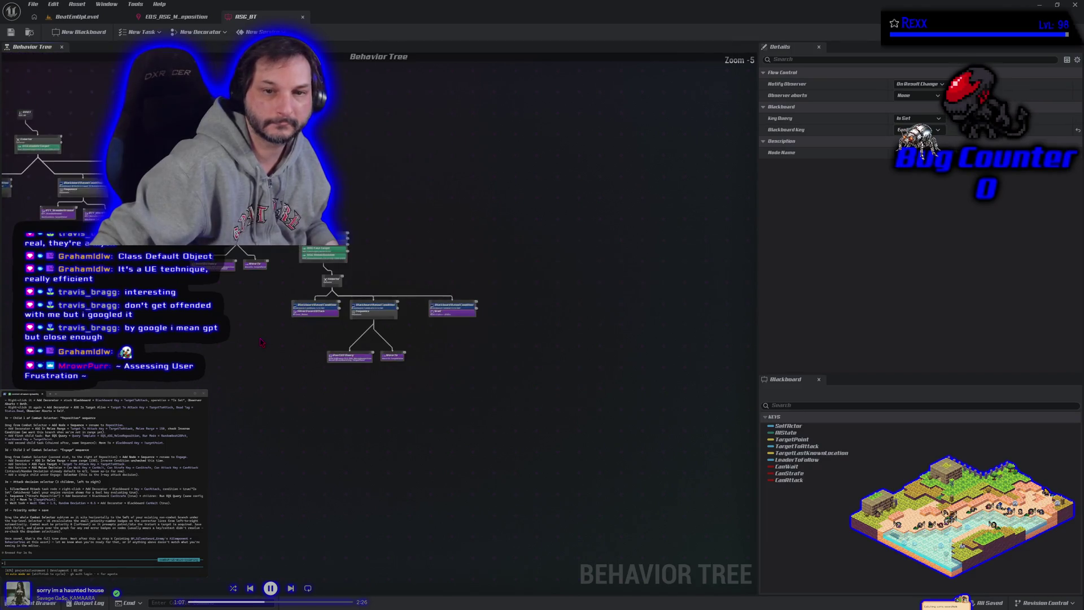
pyautogui.moveTo(240, 382); pyautogui.dragTo(286, 389)
pyautogui.click(271, 385)
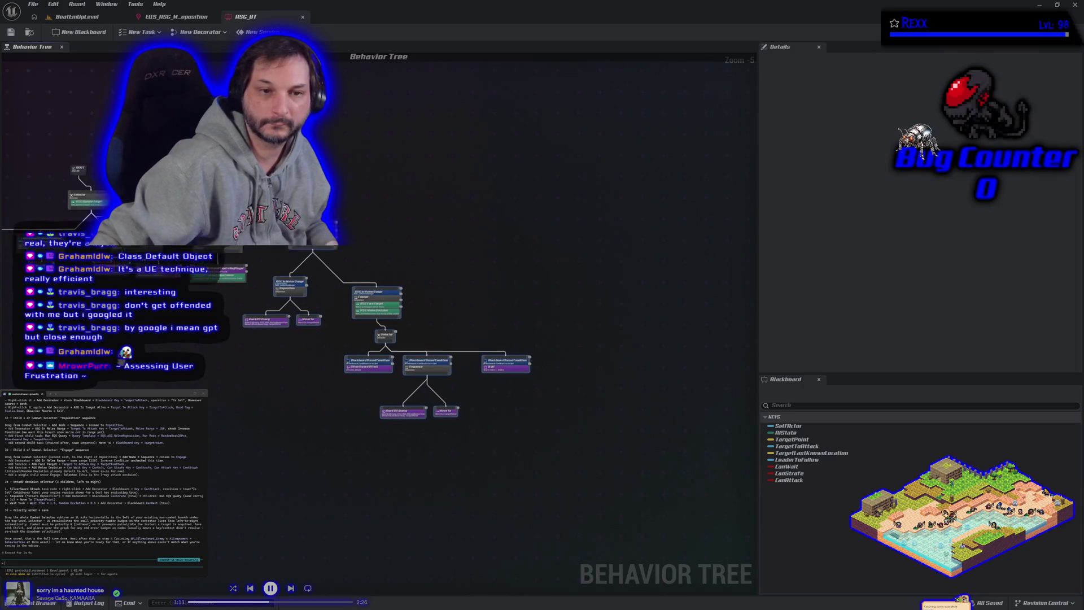
pyautogui.moveTo(144, 362); pyautogui.dragTo(331, 398)
pyautogui.moveTo(486, 283)
pyautogui.mouseDown()
pyautogui.moveTo(290, 290)
pyautogui.moveTo(9, 271)
pyautogui.mouseUp()
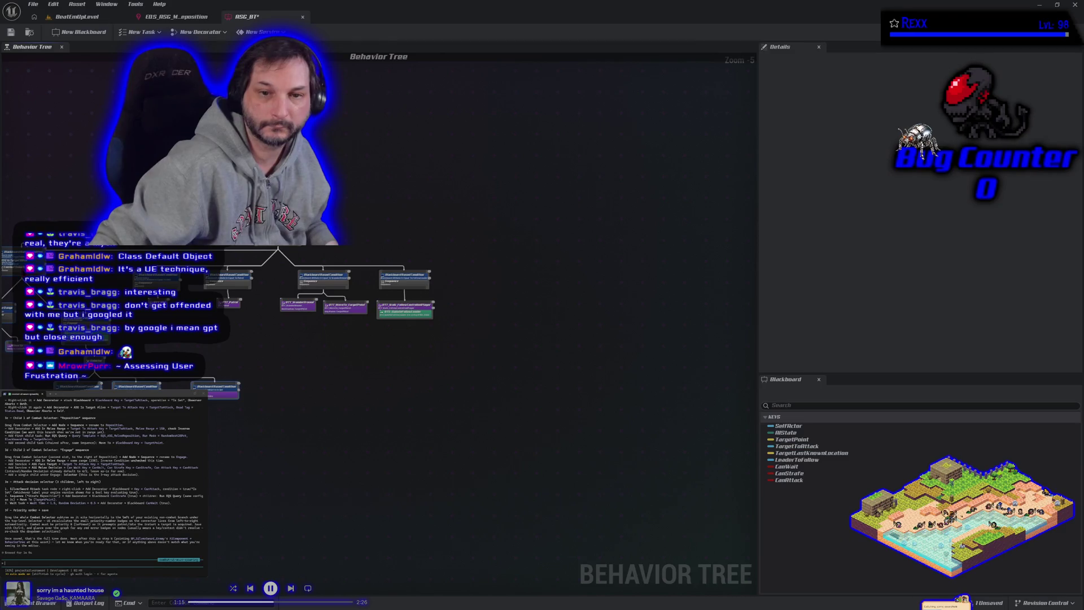
pyautogui.moveTo(8, 271); pyautogui.dragTo(9, 294)
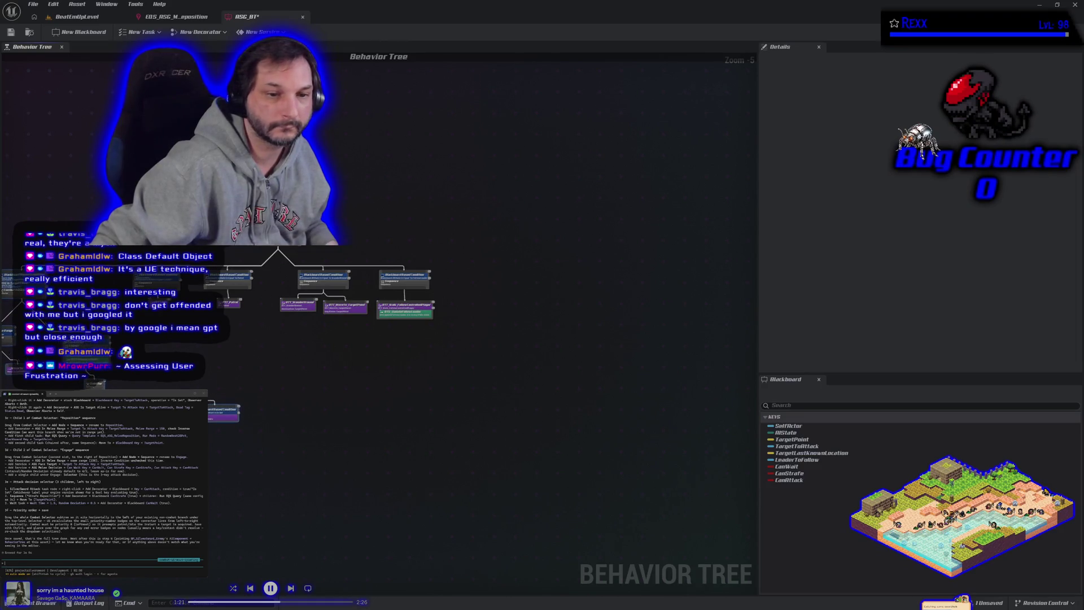
pyautogui.press('Home')
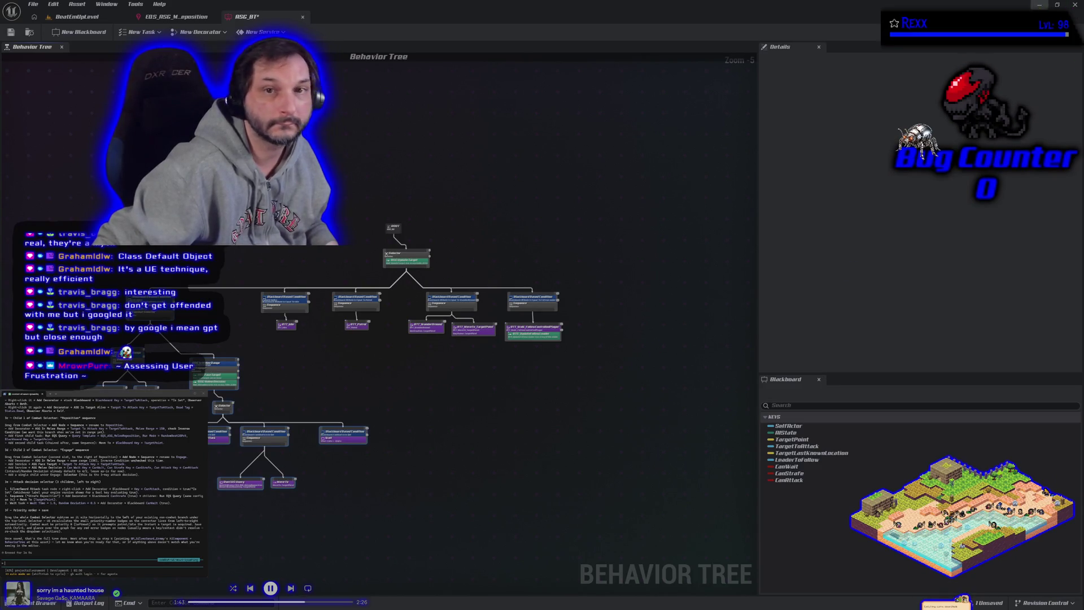
# Save the behavior tree from the editor toolbar
pyautogui.click(11, 32)
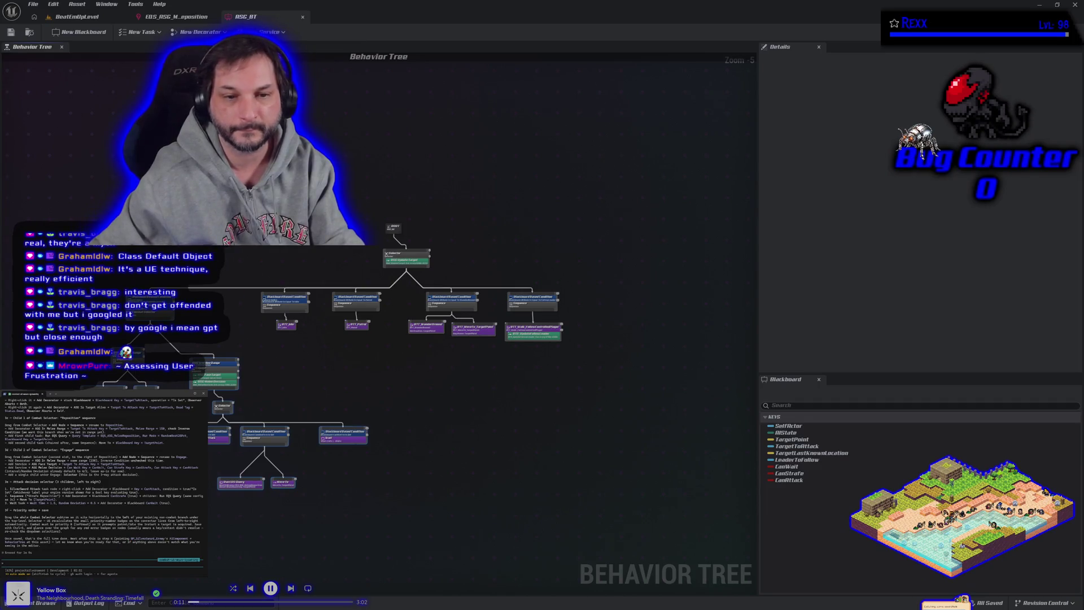
# Marquee-select every node in the behavior tree
pyautogui.moveTo(218, 145)
pyautogui.mouseDown()
pyautogui.moveTo(472, 484)
pyautogui.moveTo(592, 513)
pyautogui.moveTo(444, 510)
pyautogui.mouseUp()
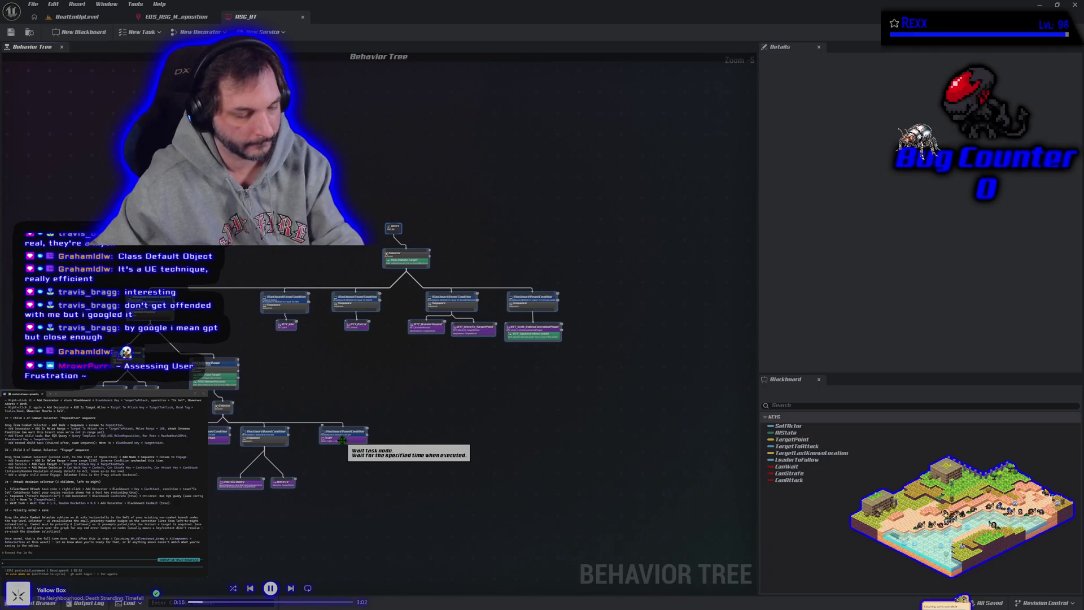
# Paste the copied tree nodes into the terminal, accept the large-paste warning, and submit
pyautogui.hotkey('ctrl', 'v')
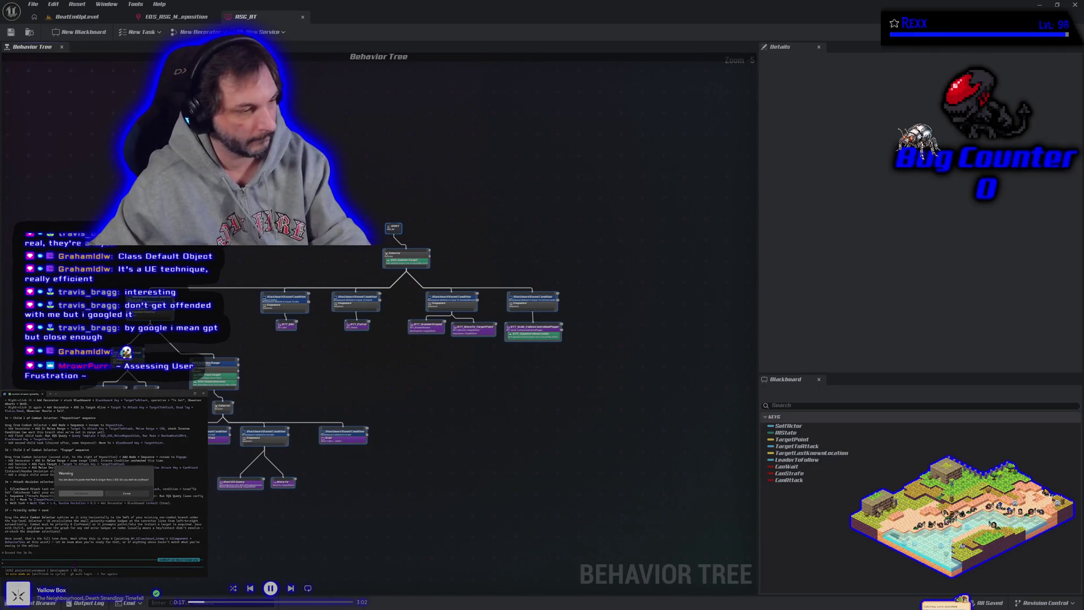
pyautogui.press('Return')
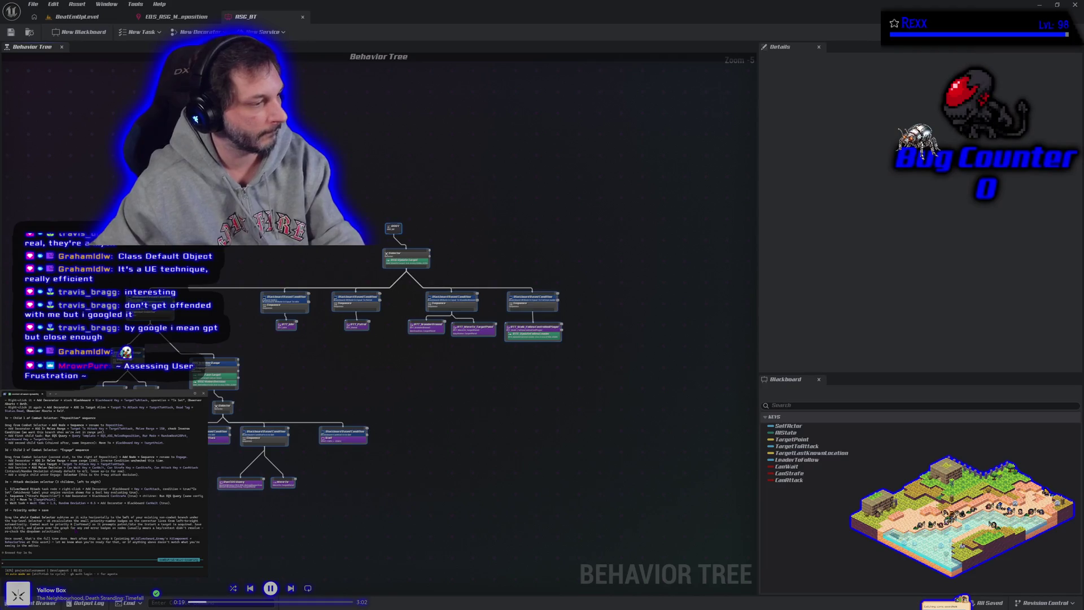
pyautogui.press('Return')
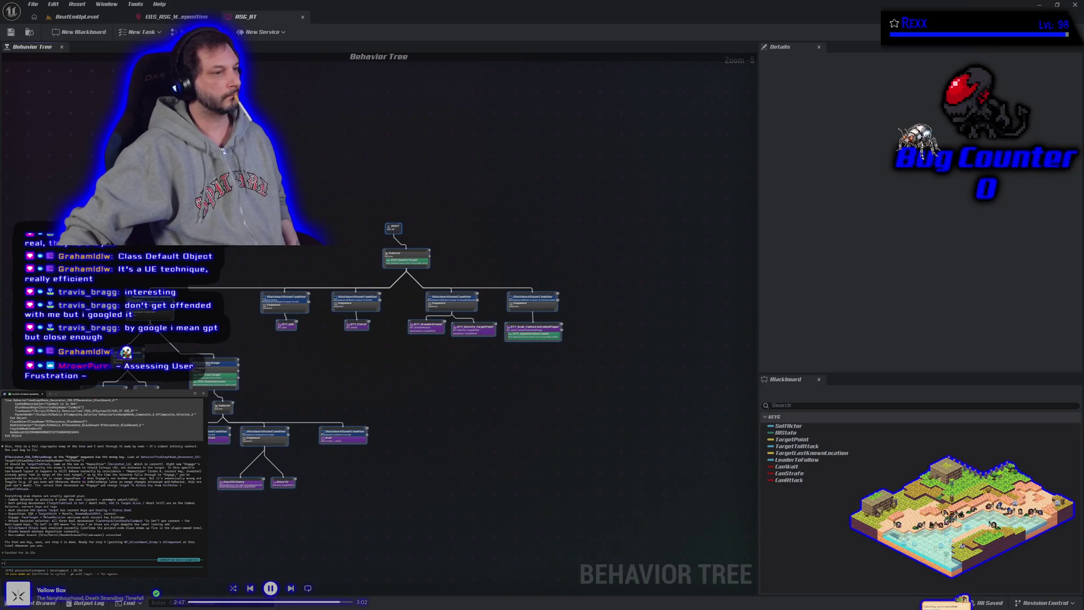
pyautogui.scroll(3, 269, 400)
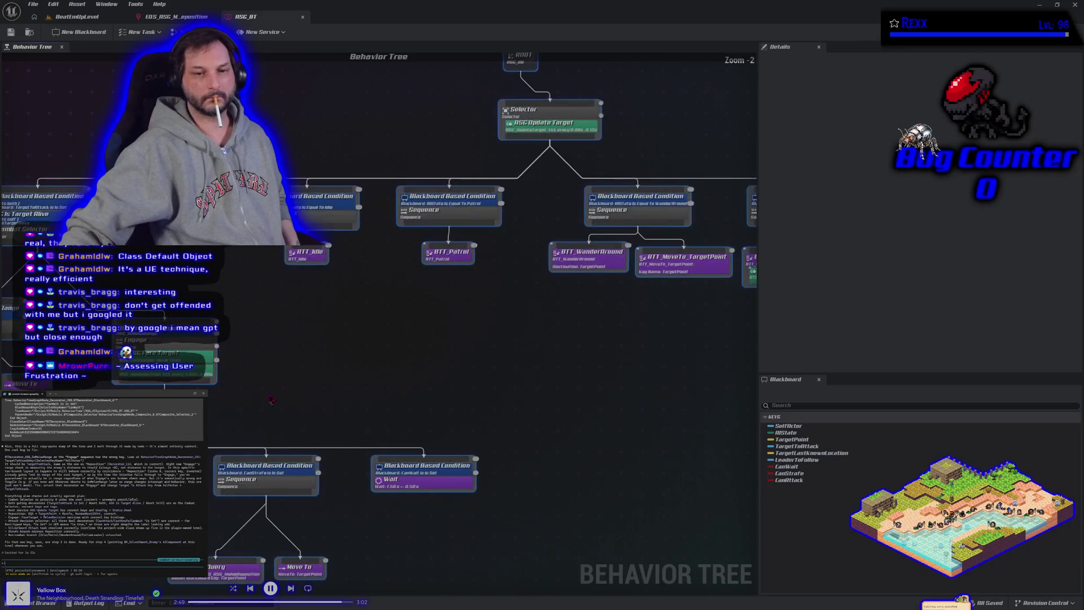
# Set the ASG In Melee Range decorator's Target to Attack Key to TargetToAttack and save
pyautogui.click(267, 303)
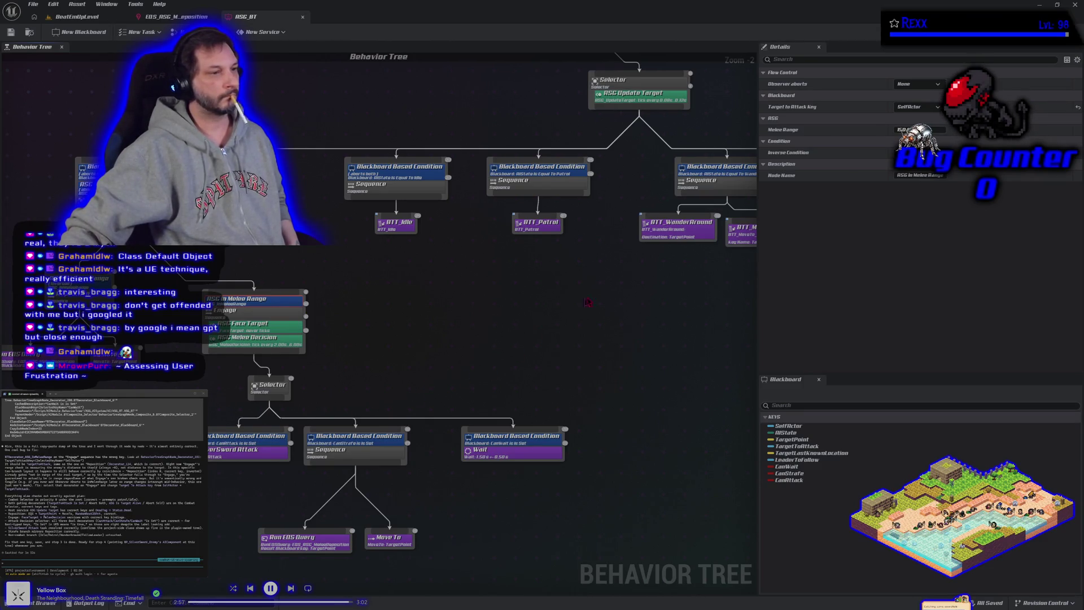
pyautogui.click(932, 127)
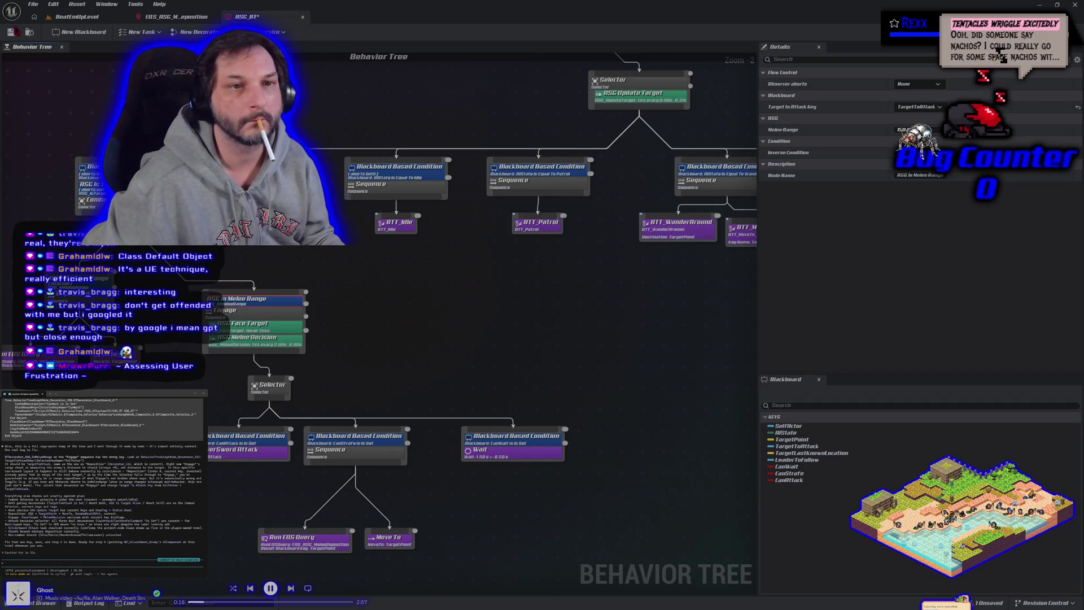
pyautogui.click(31, 6)
pyautogui.press('Escape')
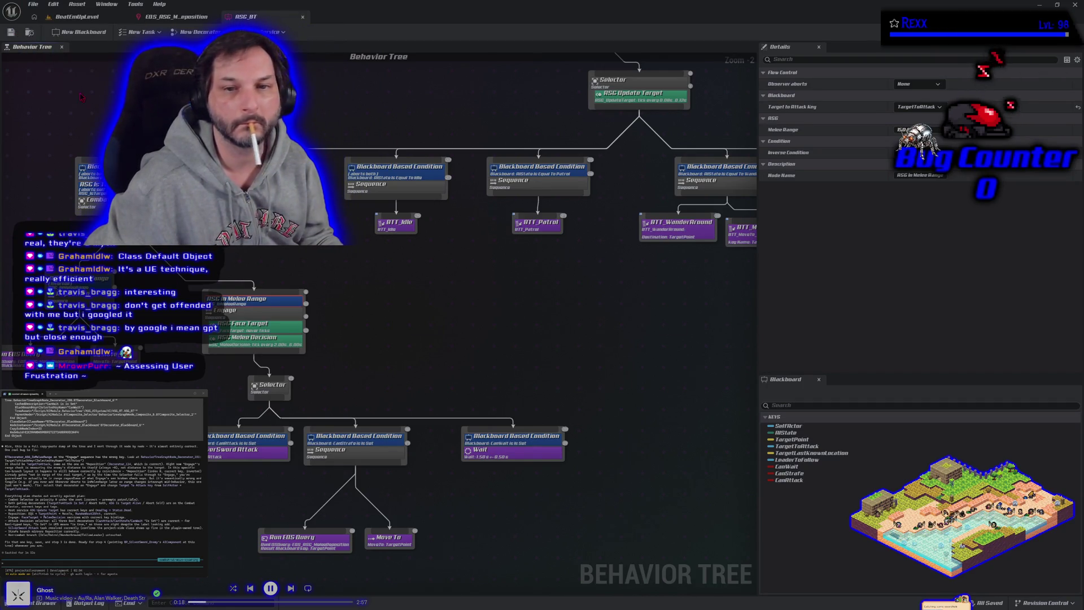
# Pan out over the whole tree and deselect all nodes
pyautogui.scroll(-3, 97, 135)
pyautogui.moveTo(97, 134); pyautogui.dragTo(162, 189)
pyautogui.click(162, 189)
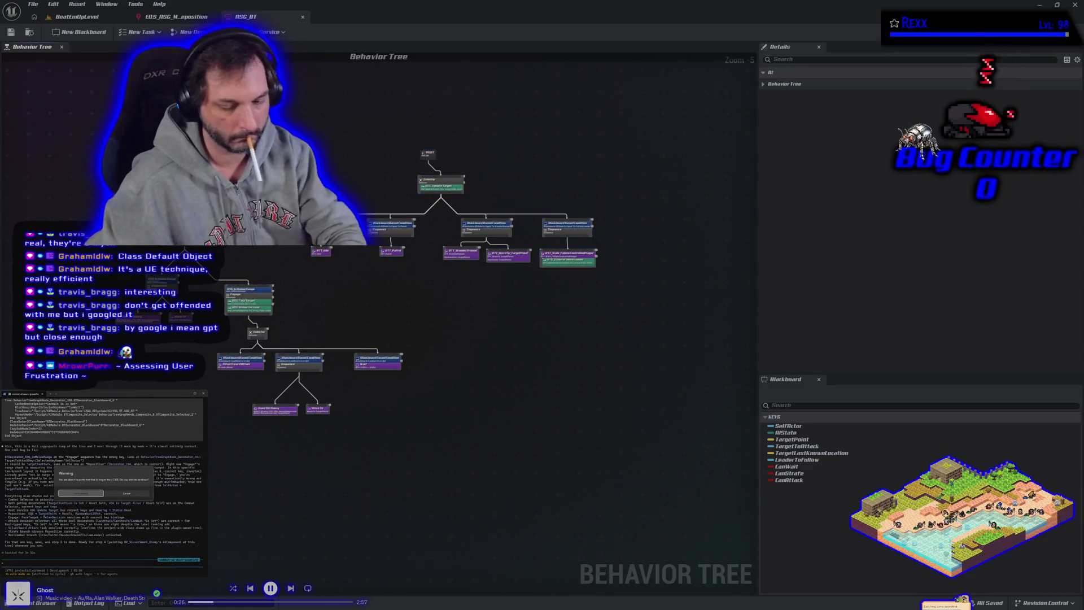
# Submit the behavior tree node dump in the terminal, then show the plugin's AI content folder
pyautogui.hotkey('ctrl', 'v')
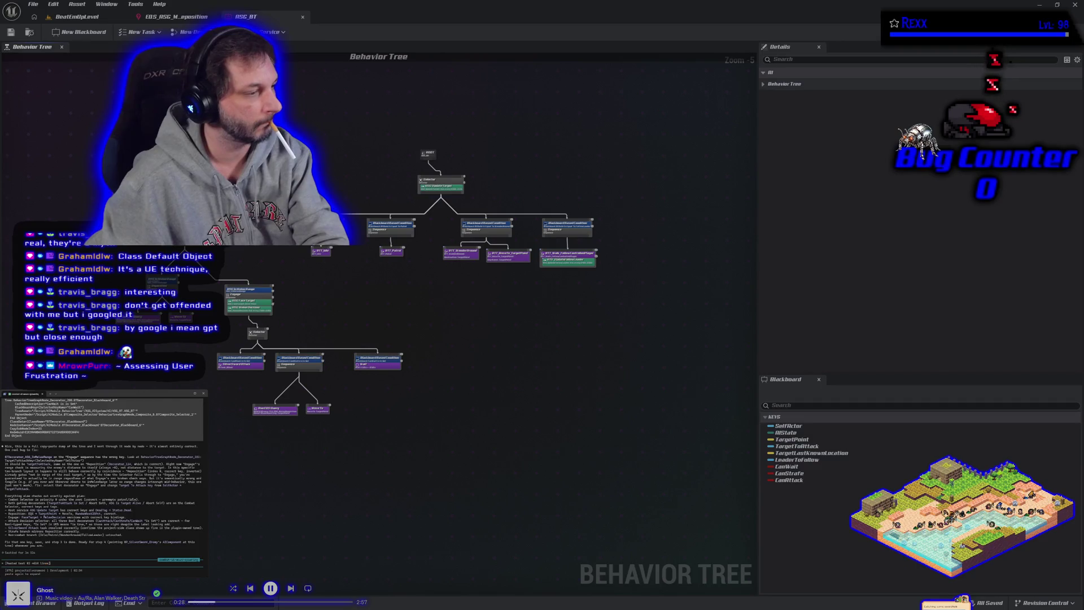
pyautogui.press('Return')
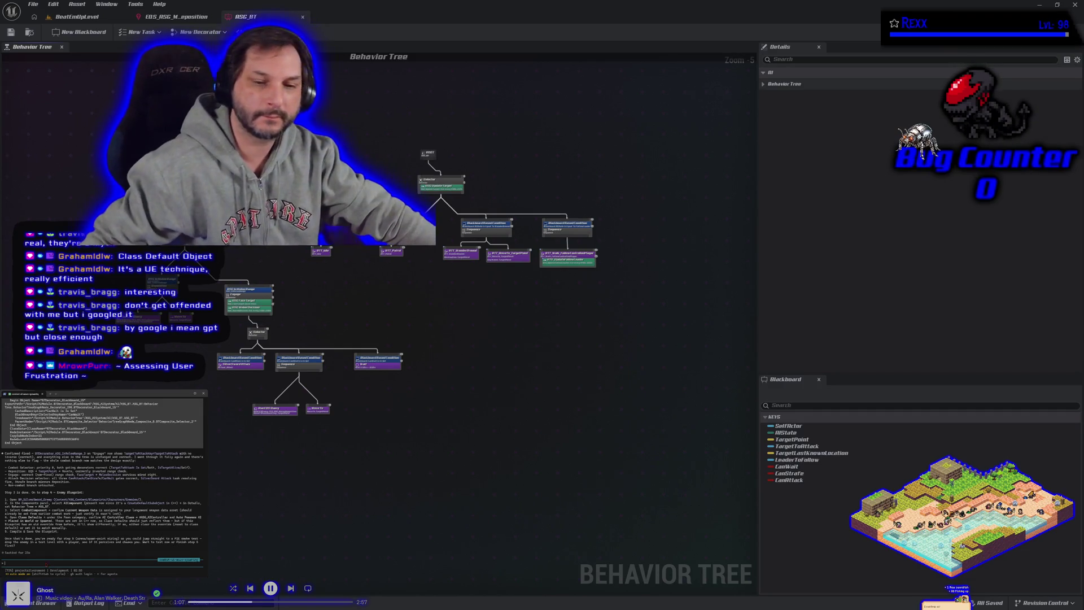
pyautogui.click(39, 603)
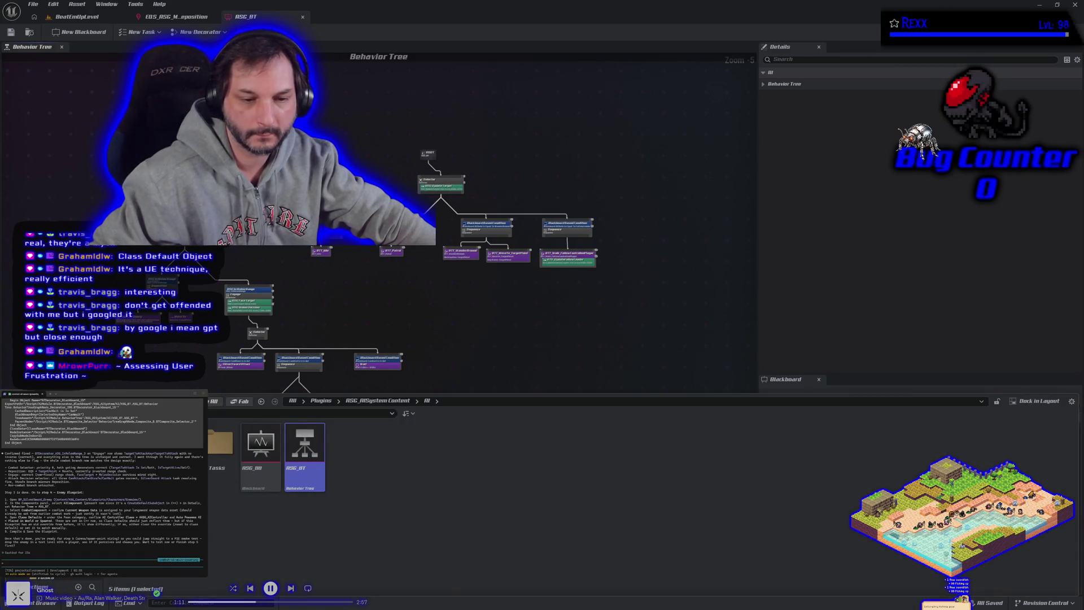
# Go back to the Enemies folder and open the BP_SilverSword_Enemy blueprint
pyautogui.hotkey('alt', 'Left')
pyautogui.hotkey('alt', 'Left')
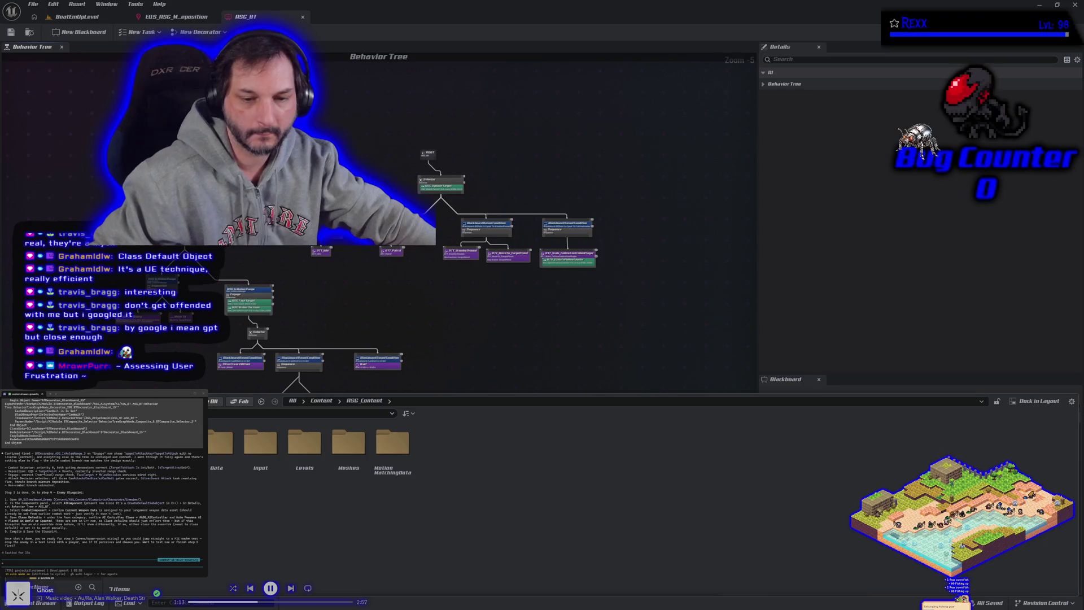
pyautogui.hotkey('alt', 'Left')
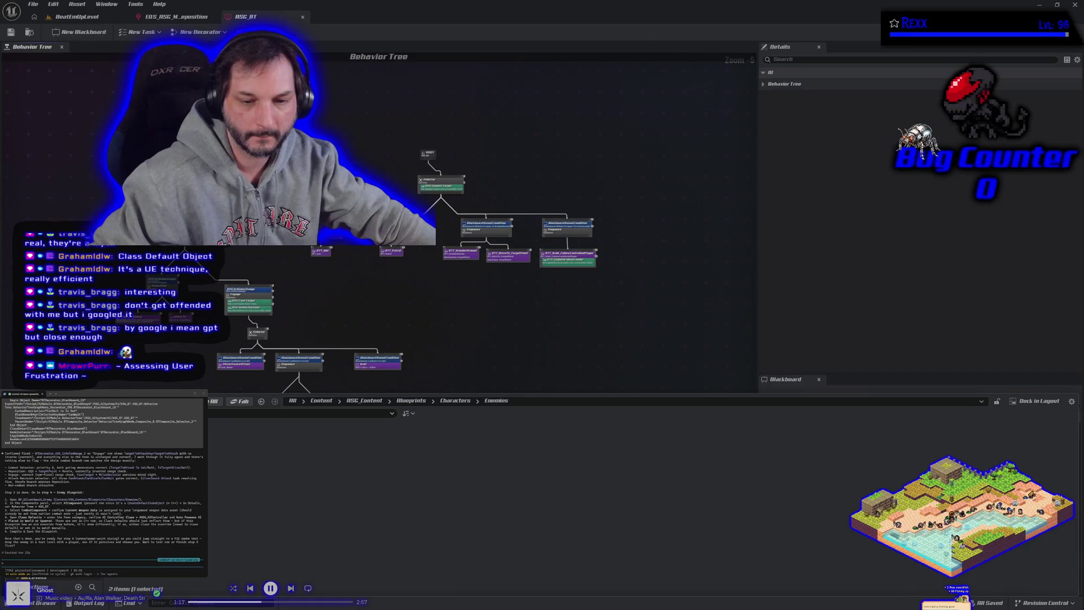
pyautogui.press('Return')
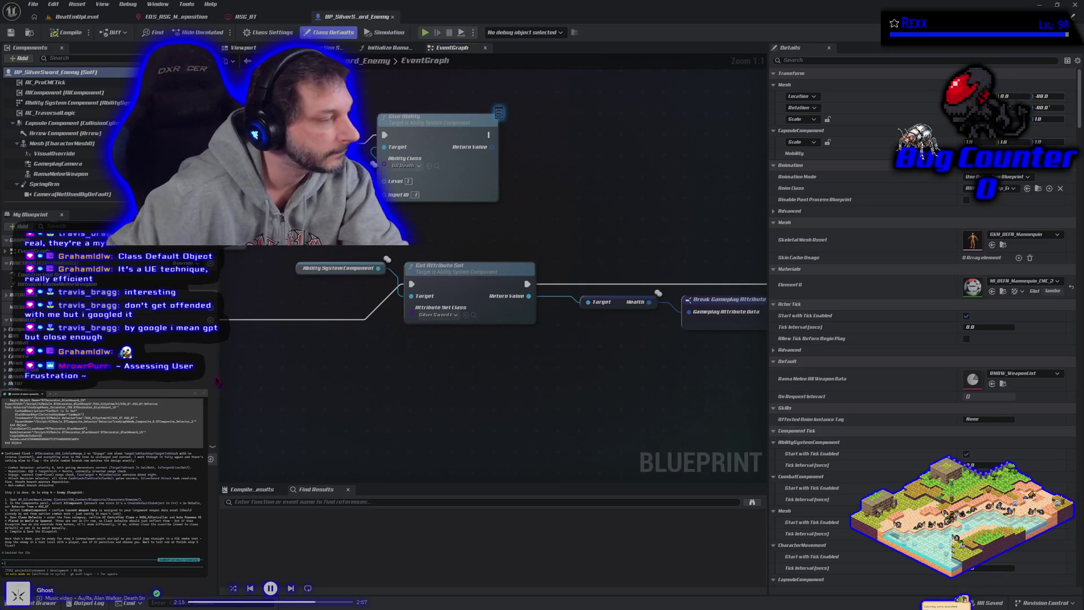
# Select AIComponent in the Components panel to show its Behavior Tree, still set to None
pyautogui.scroll(-2, 66, 119)
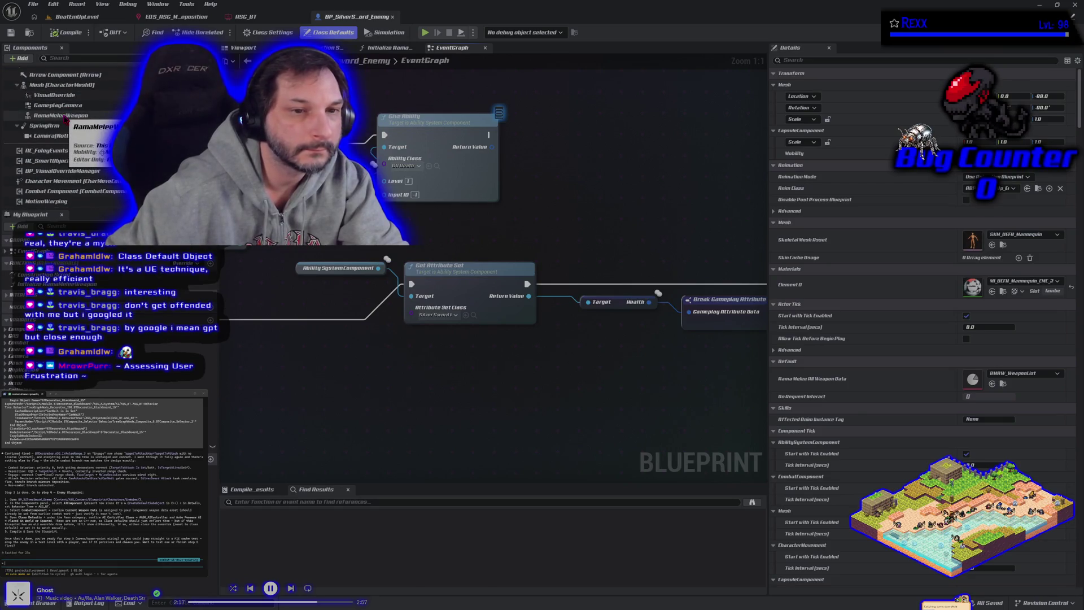
pyautogui.moveTo(66, 122)
pyautogui.mouseDown()
pyautogui.moveTo(100, 200)
pyautogui.moveTo(67, 161)
pyautogui.mouseUp()
pyautogui.scroll(-2, 71, 163)
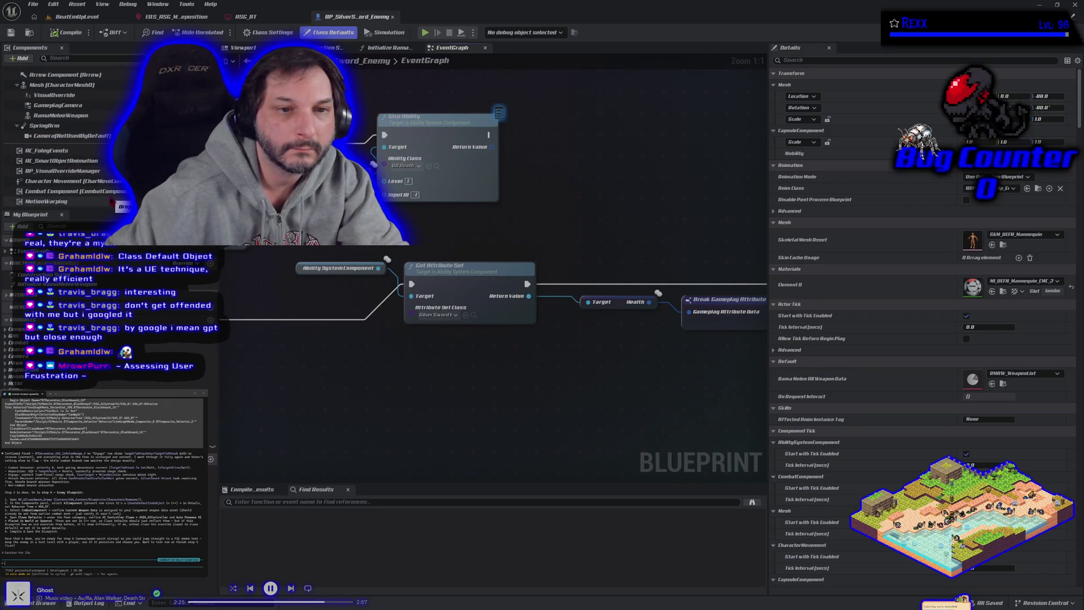
pyautogui.scroll(2, 112, 202)
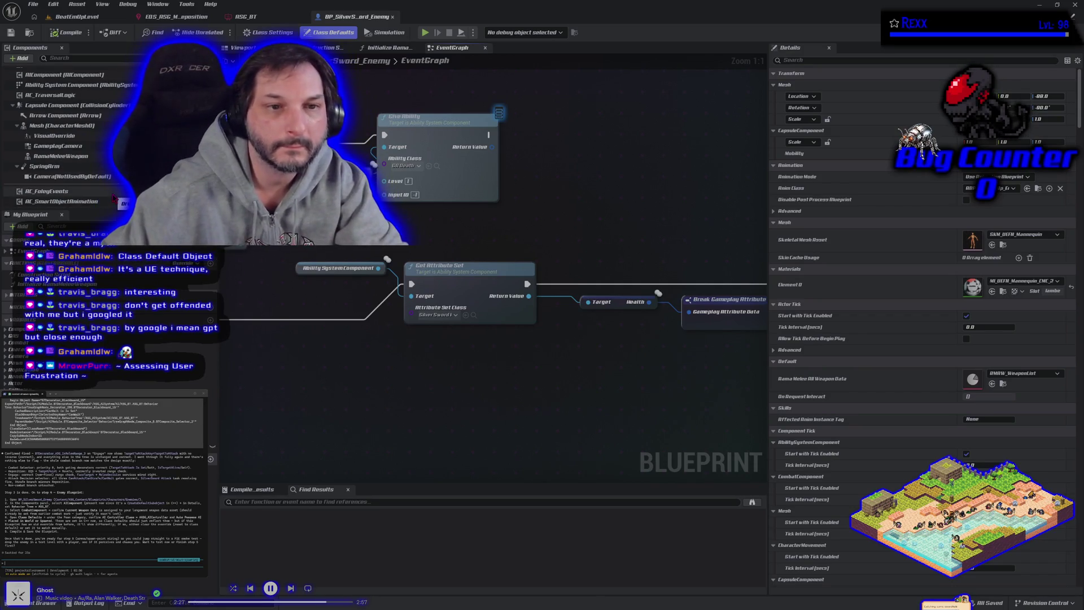
pyautogui.scroll(1, 113, 198)
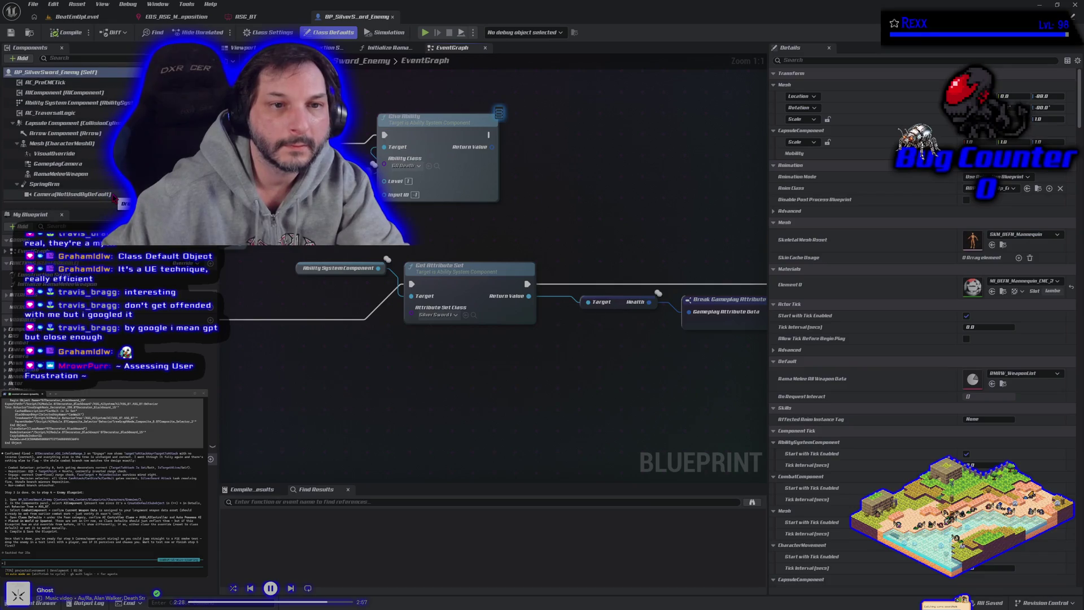
pyautogui.click(62, 93)
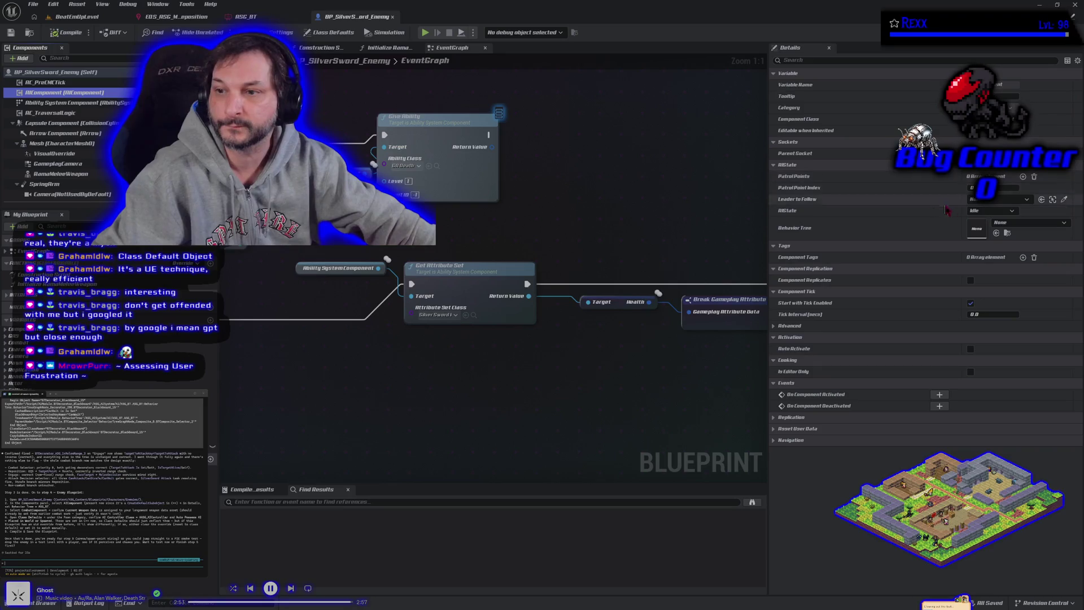
# Set the AIComponent's Behavior Tree to ASG_BT, compile and save, then select Combat Component
pyautogui.click(1027, 224)
pyautogui.click(1000, 323)
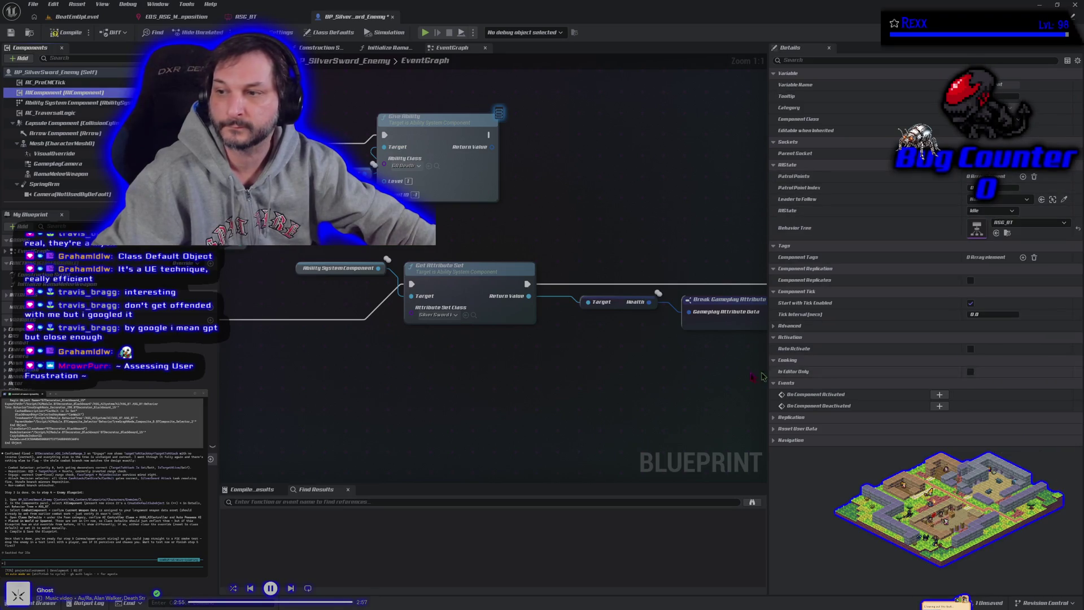
pyautogui.click(56, 34)
pyautogui.click(10, 33)
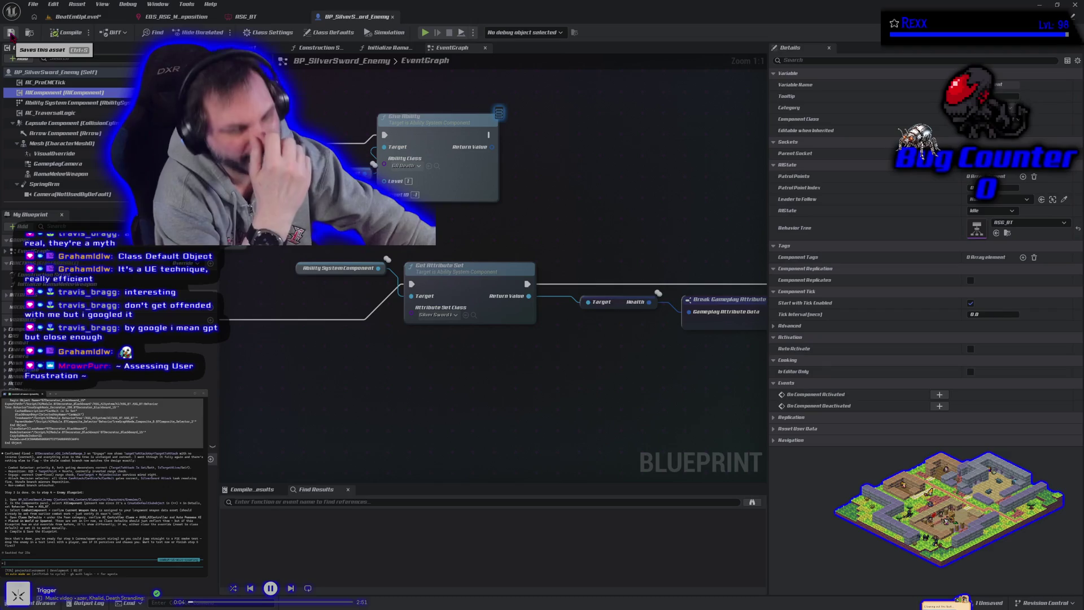
pyautogui.scroll(-3, 91, 168)
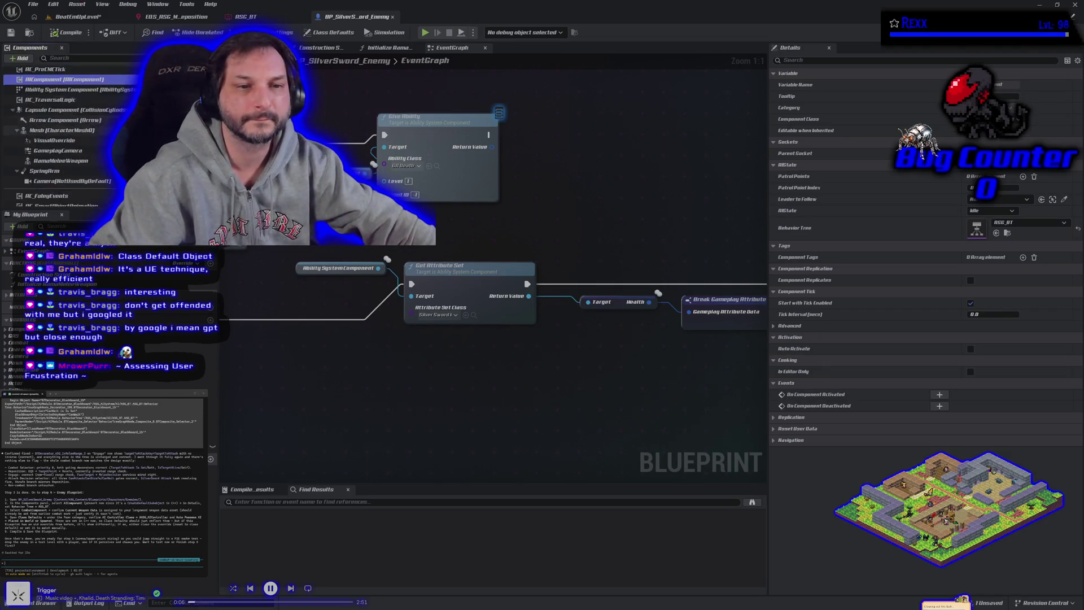
pyautogui.click(69, 192)
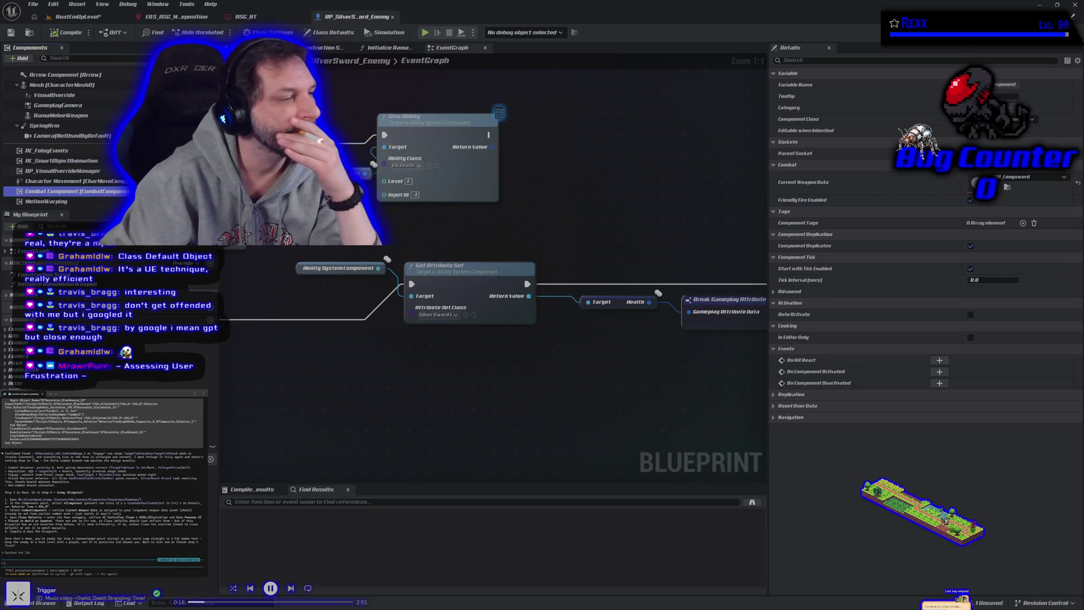
# Show the enemy blueprint's Class Defaults with its SKM_UEFN_Mannequin mesh and melee weapon data
pyautogui.click(333, 33)
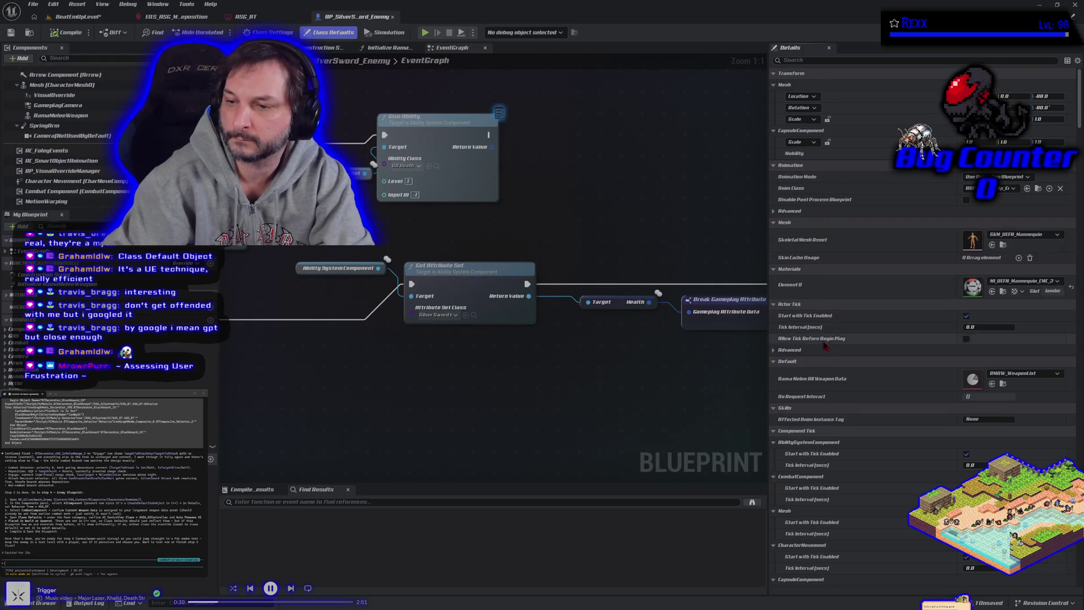
# Review Class Defaults, filter Details to check Auto Possess AI, then return to BeatEmUpLevel
pyautogui.scroll(-3, 818, 357)
pyautogui.scroll(-5, 817, 356)
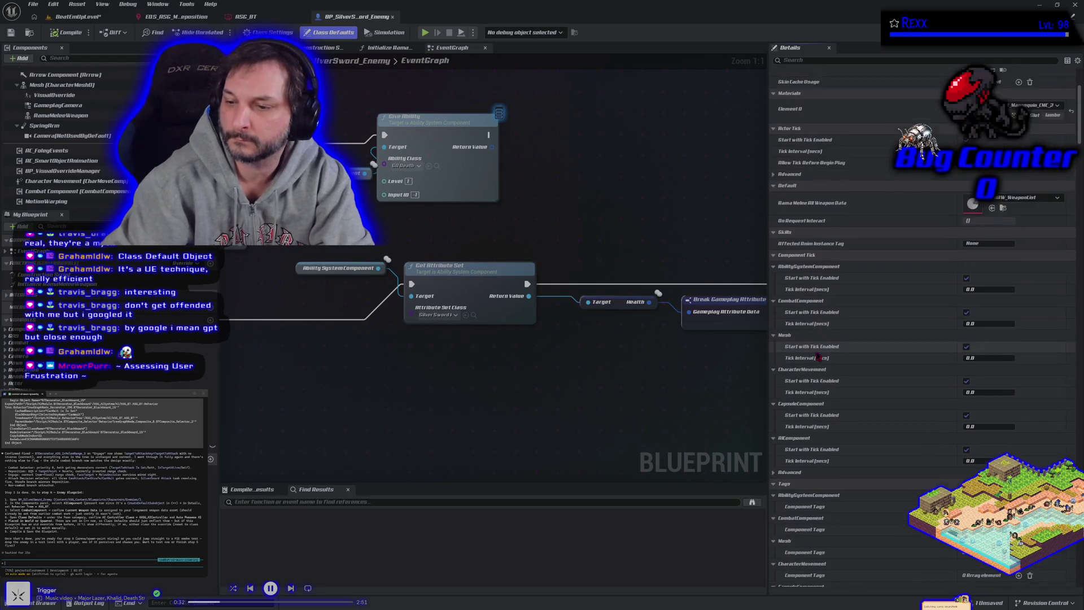
pyautogui.scroll(-4, 817, 356)
pyautogui.scroll(-9, 817, 354)
pyautogui.scroll(-7, 817, 354)
pyautogui.scroll(-8, 816, 354)
pyautogui.scroll(-8, 809, 348)
pyautogui.scroll(-6, 808, 348)
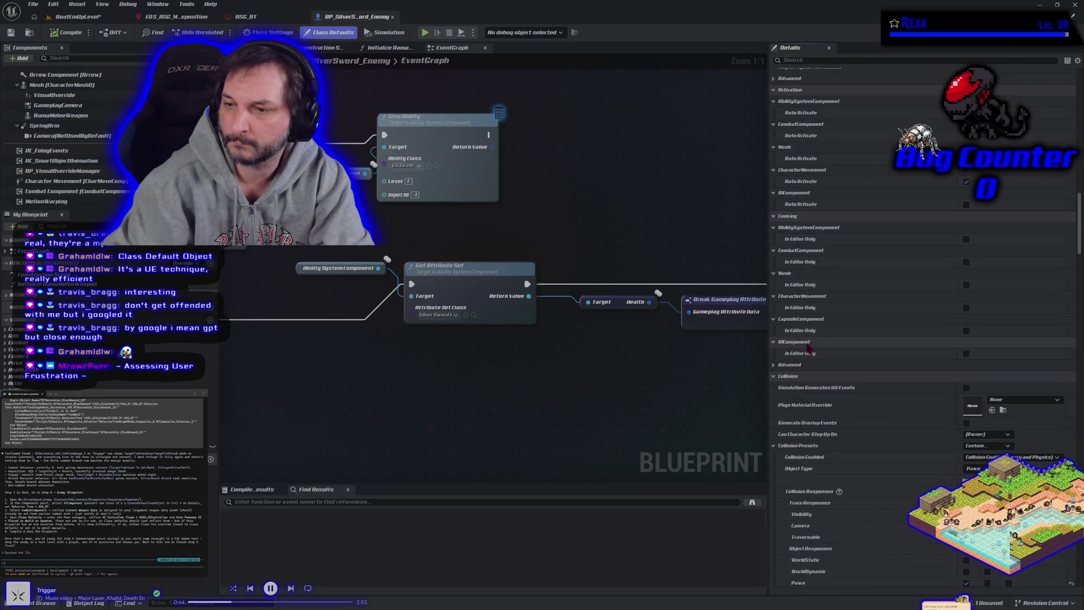
pyautogui.moveTo(1079, 229); pyautogui.dragTo(1067, 59)
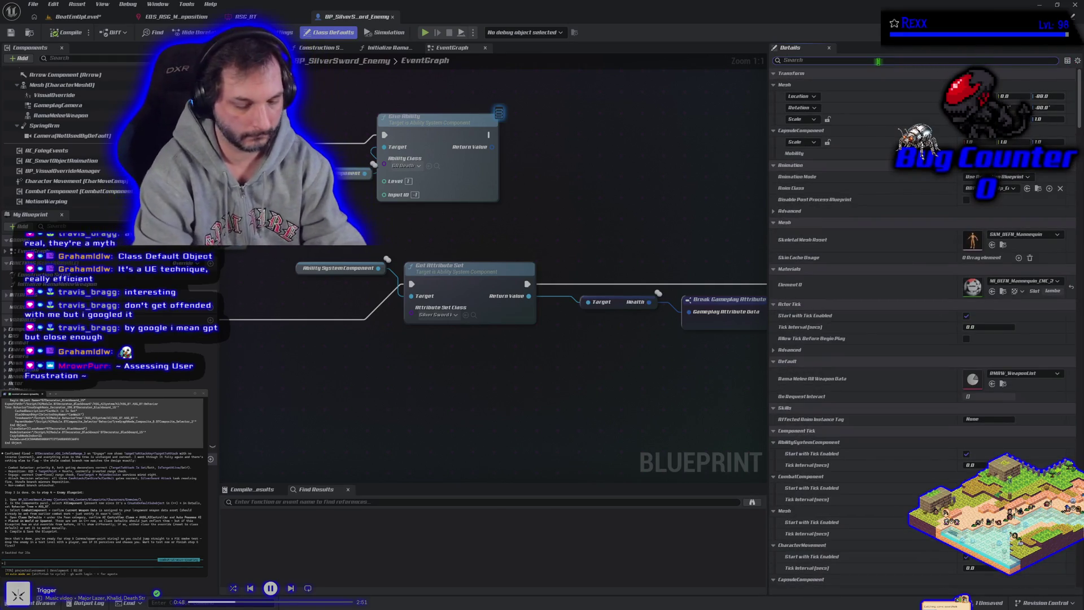
pyautogui.write('pawn')
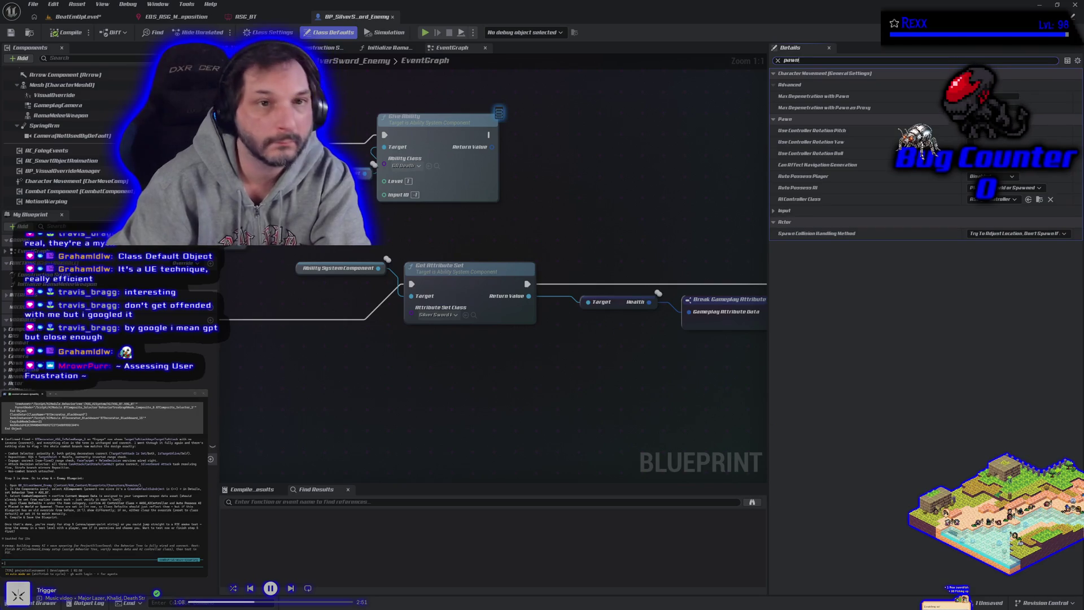
pyautogui.click(49, 16)
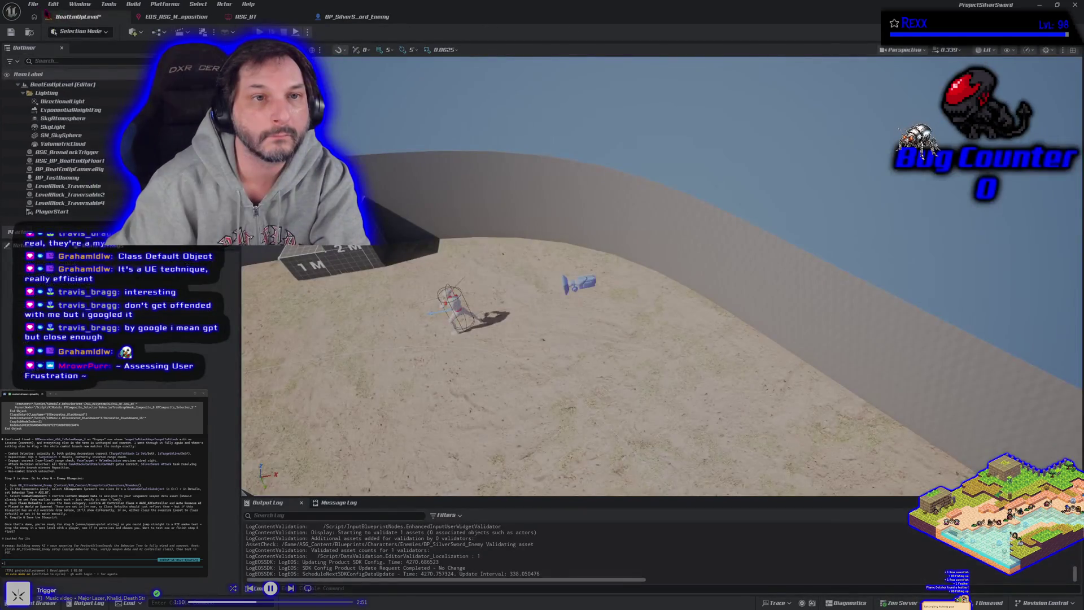
# Run File > Save All on every unsaved asset and submit the terminal message
pyautogui.click(32, 4)
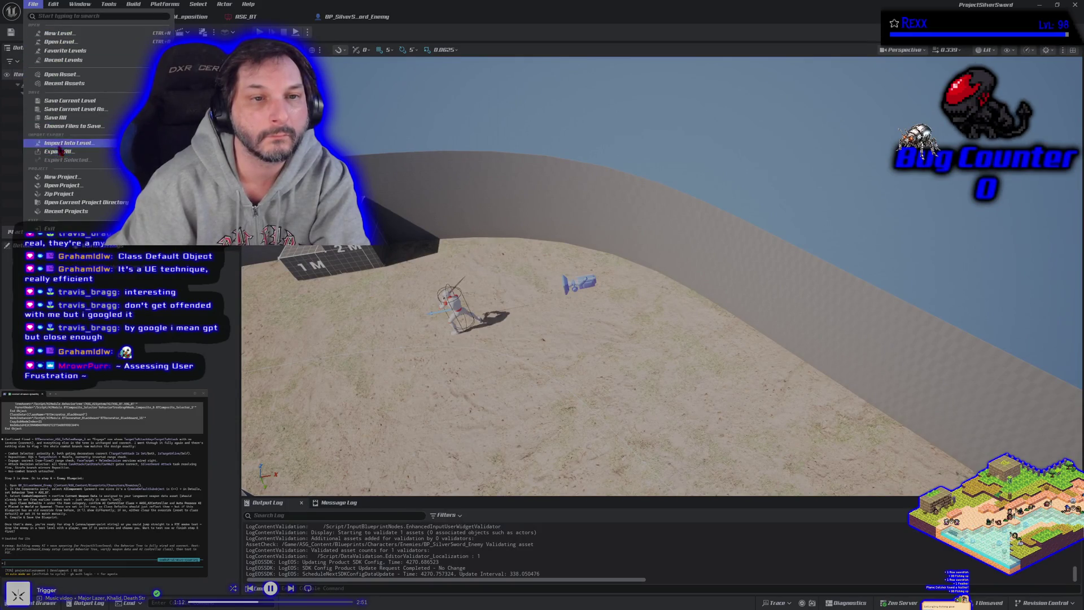
pyautogui.click(54, 118)
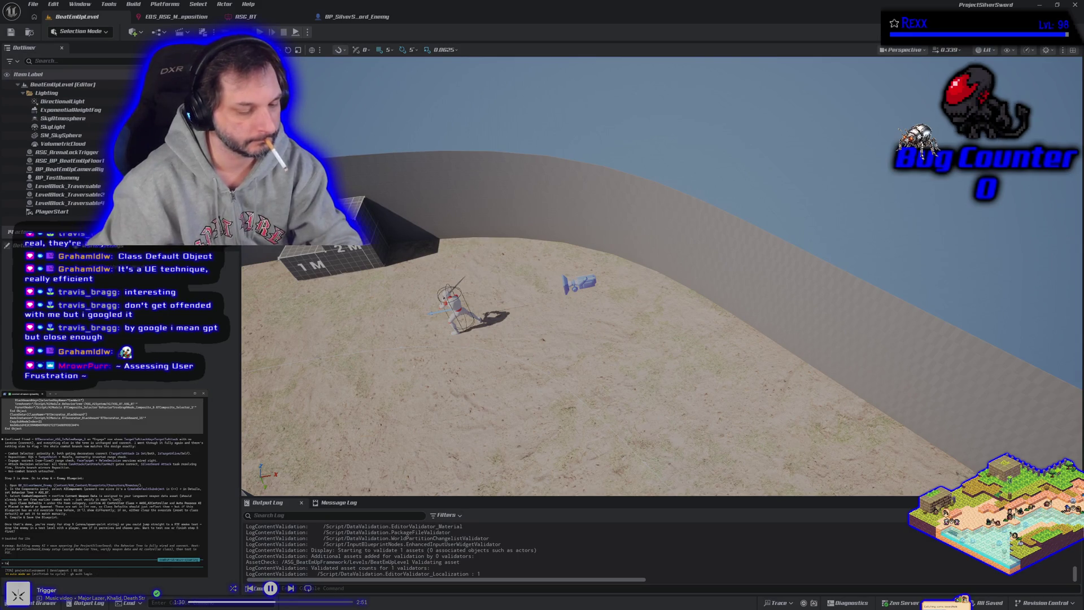
pyautogui.press('Return')
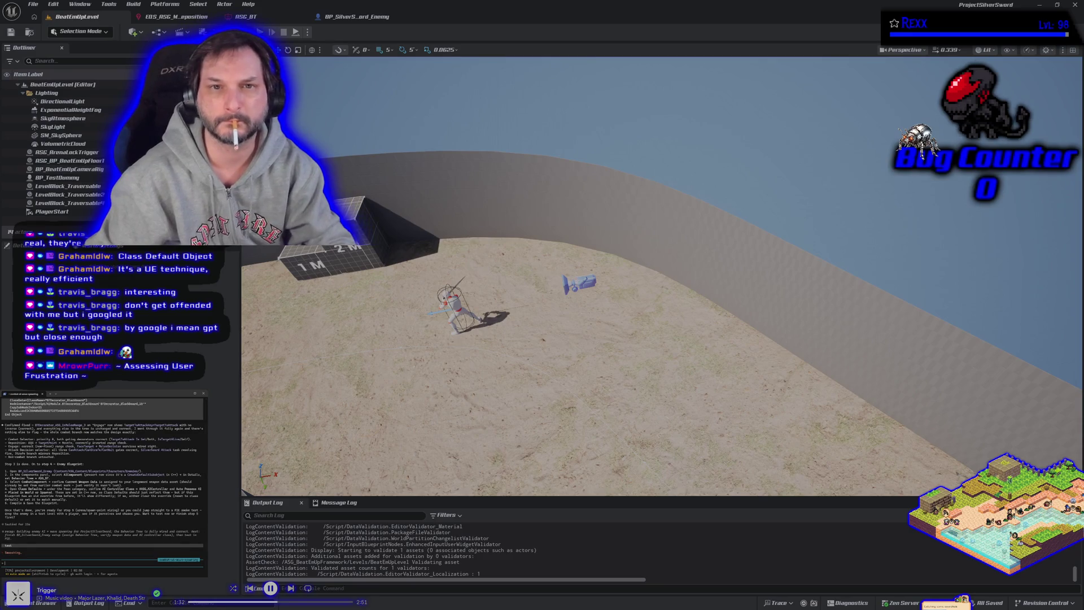
# Play-test the level twice to watch the sword enemy fight, then tilt the view over the arena
pyautogui.hotkey('alt', 'p')
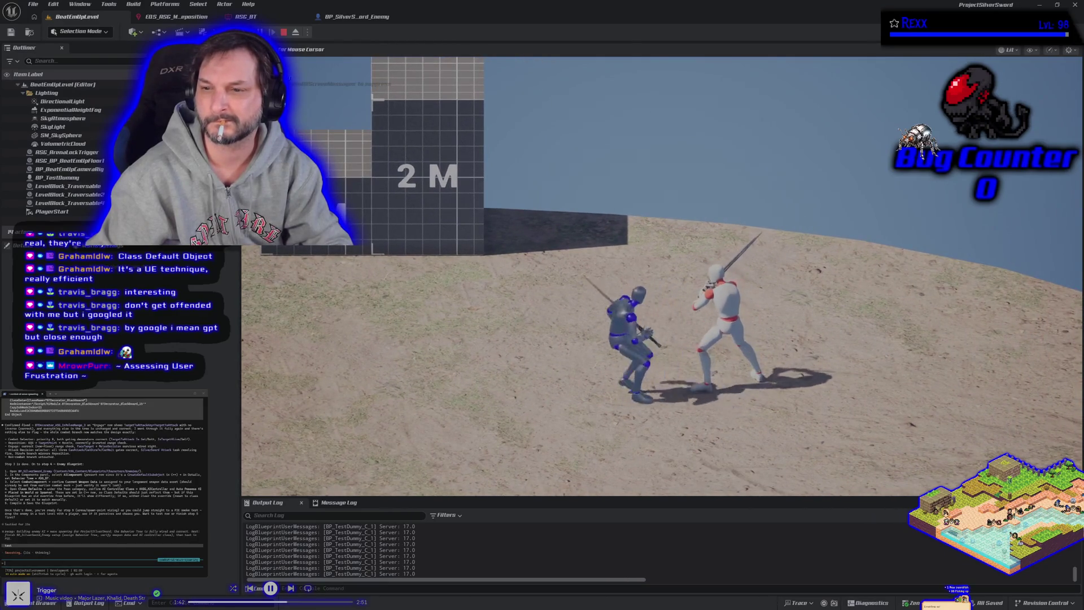
pyautogui.press('Escape')
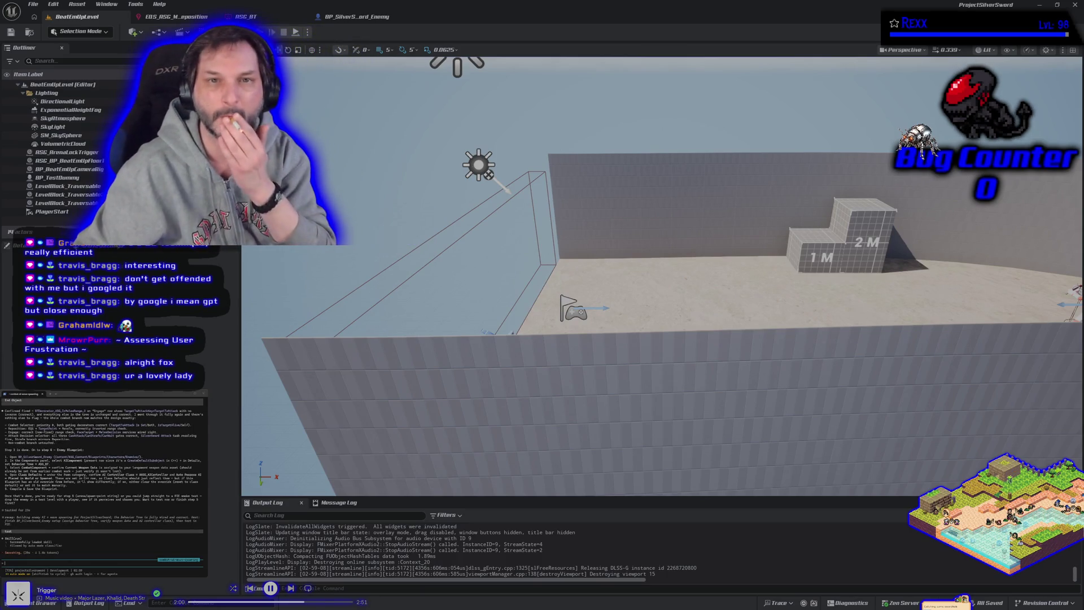
pyautogui.hotkey('alt', 'p')
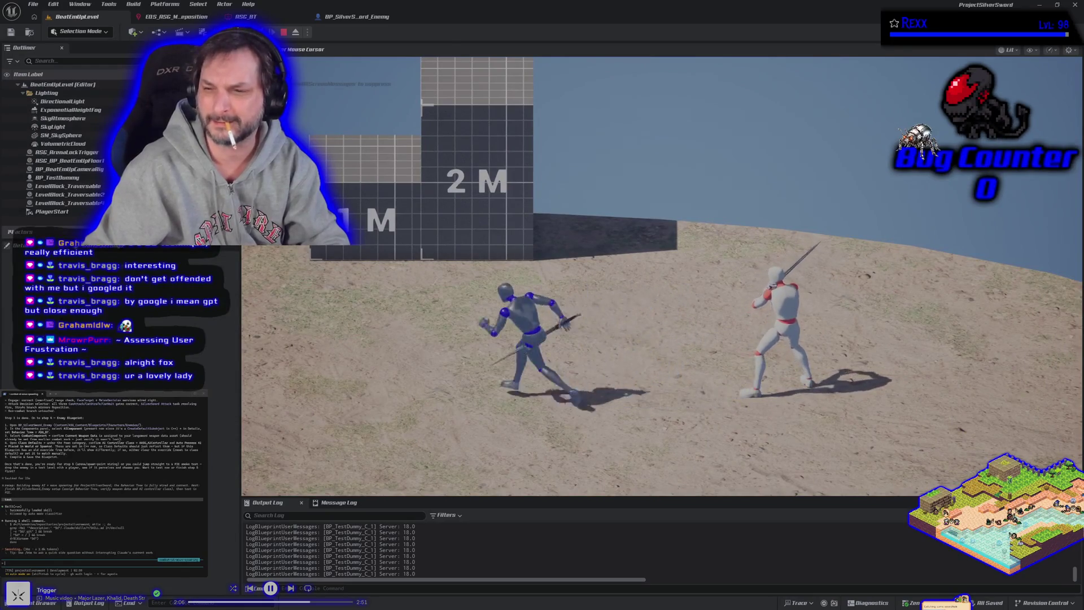
pyautogui.press('Escape')
pyautogui.moveTo(354, 98); pyautogui.dragTo(374, 205)
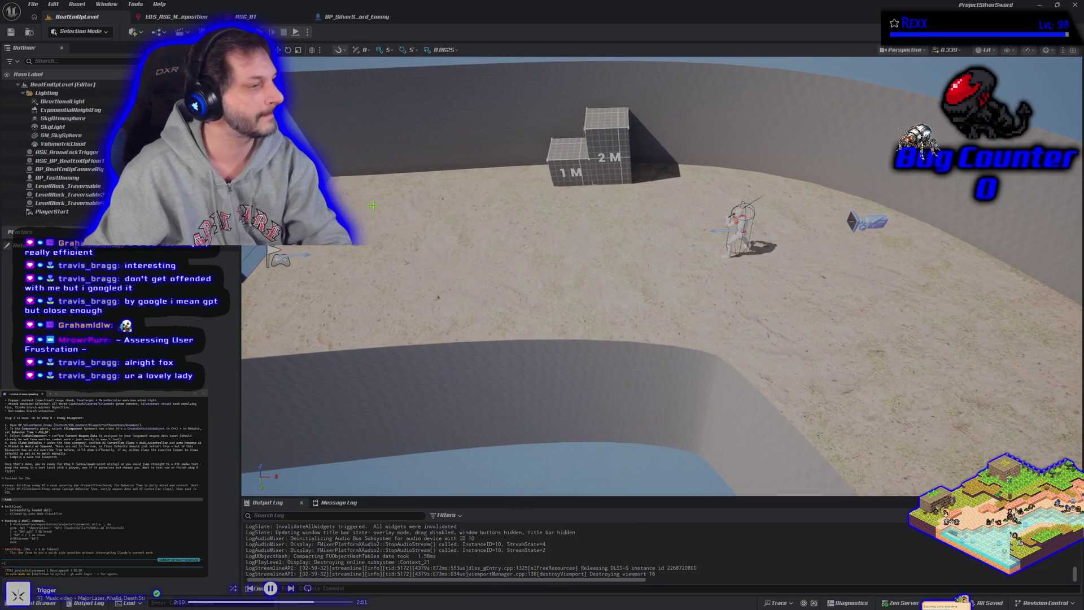
# Search 'nav' in Quick Add and drop a NavMeshBoundsVolume into the arena, then zoom out
pyautogui.click(145, 38)
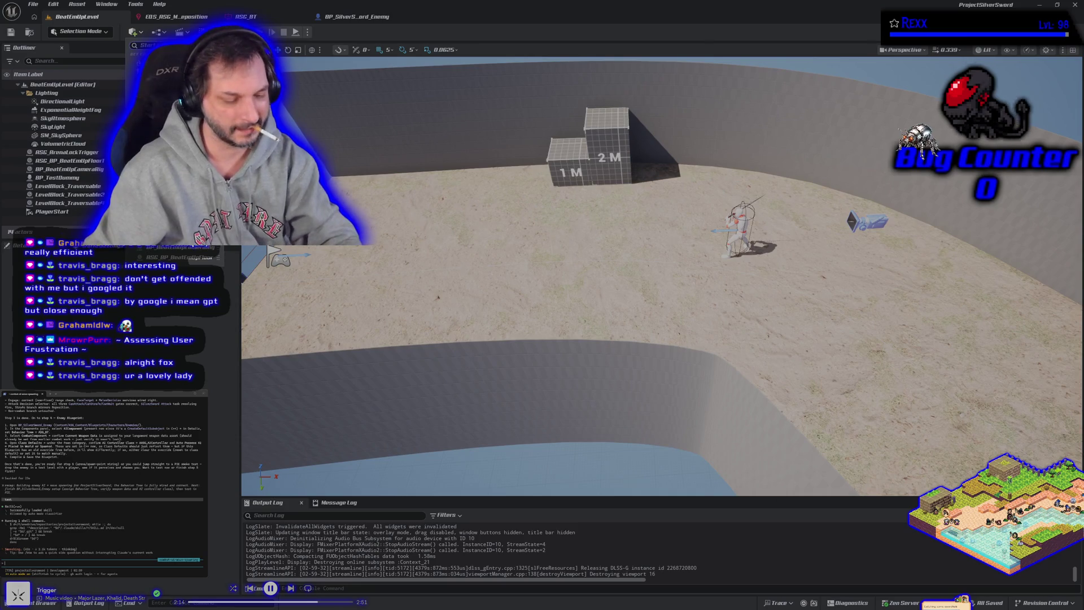
pyautogui.write('nav')
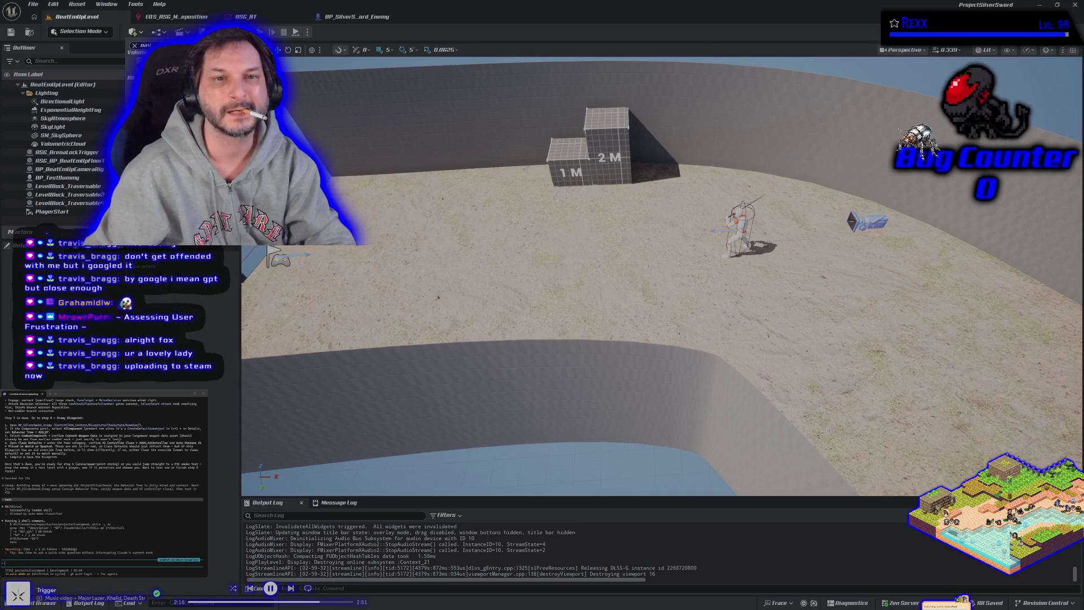
pyautogui.moveTo(294, 74)
pyautogui.mouseDown()
pyautogui.moveTo(474, 228)
pyautogui.moveTo(581, 283)
pyautogui.moveTo(582, 298)
pyautogui.mouseUp()
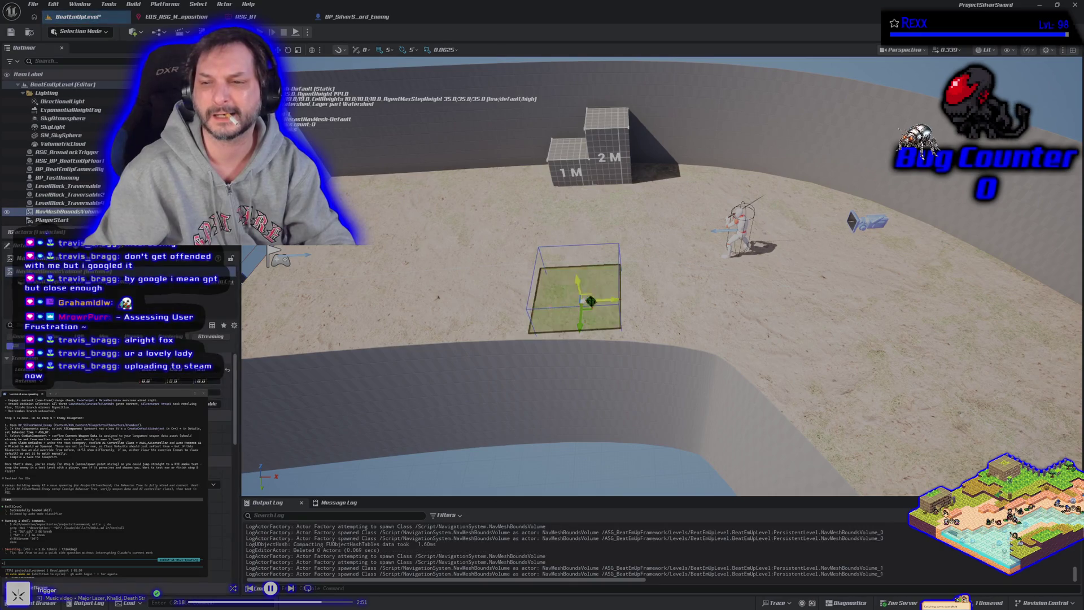
pyautogui.scroll(-5, 600, 399)
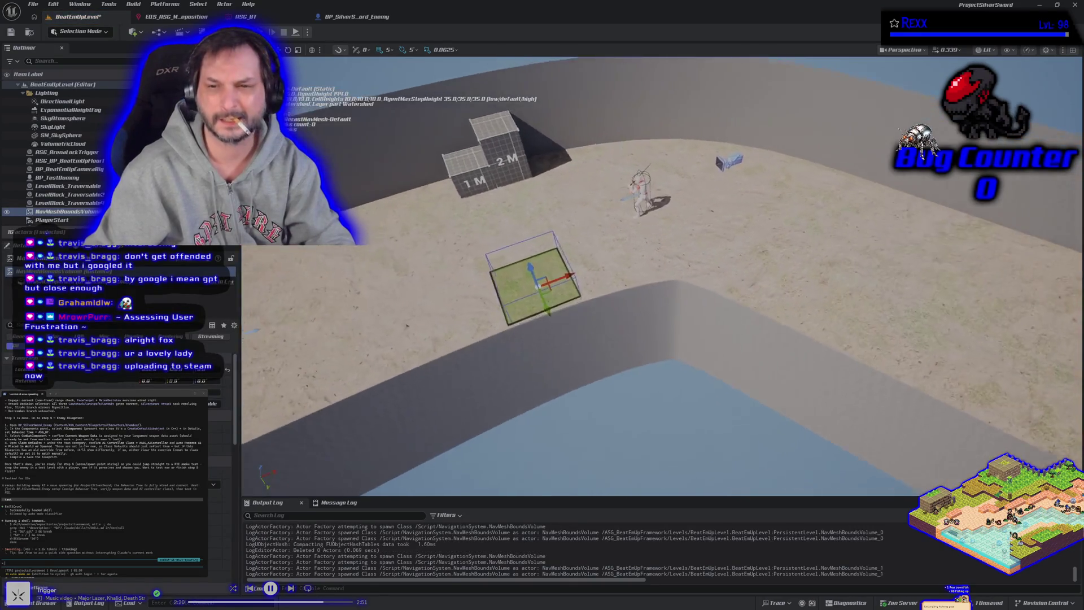
pyautogui.scroll(-10, 660, 276)
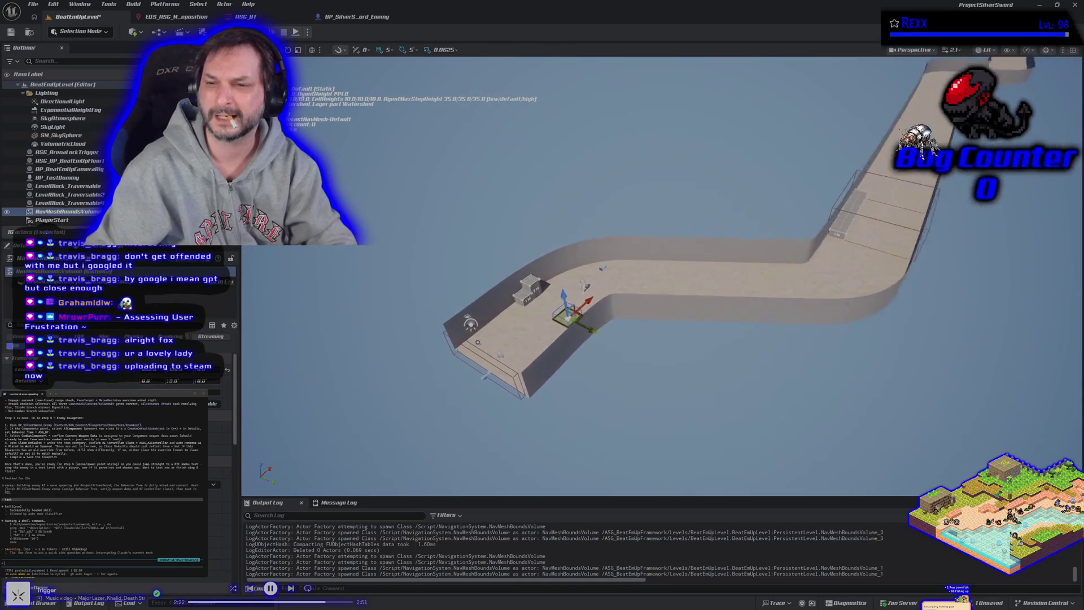
pyautogui.scroll(-5, 600, 400)
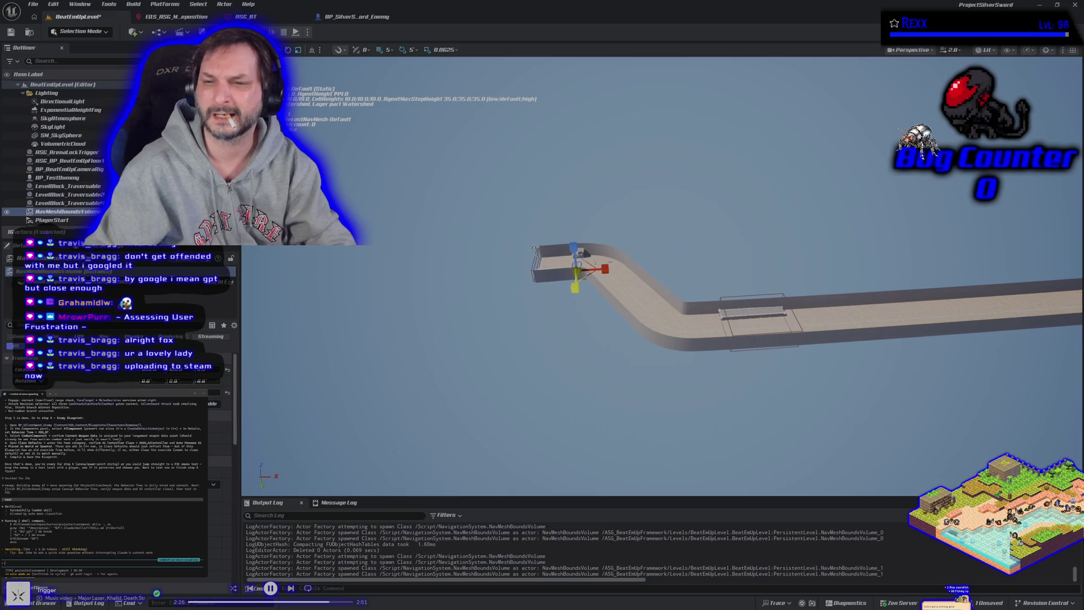
pyautogui.moveTo(600, 400); pyautogui.dragTo(482, 393)
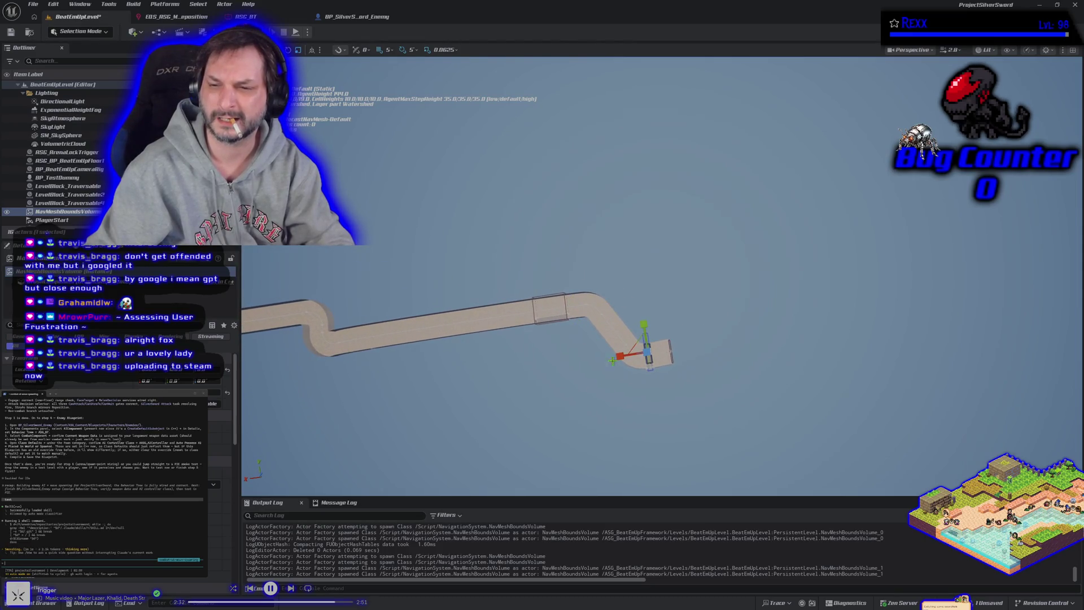
# Stretch the NavMeshBoundsVolume lengthwise and slide it along the walkway to reach both ends
pyautogui.moveTo(619, 356); pyautogui.dragTo(639, 273)
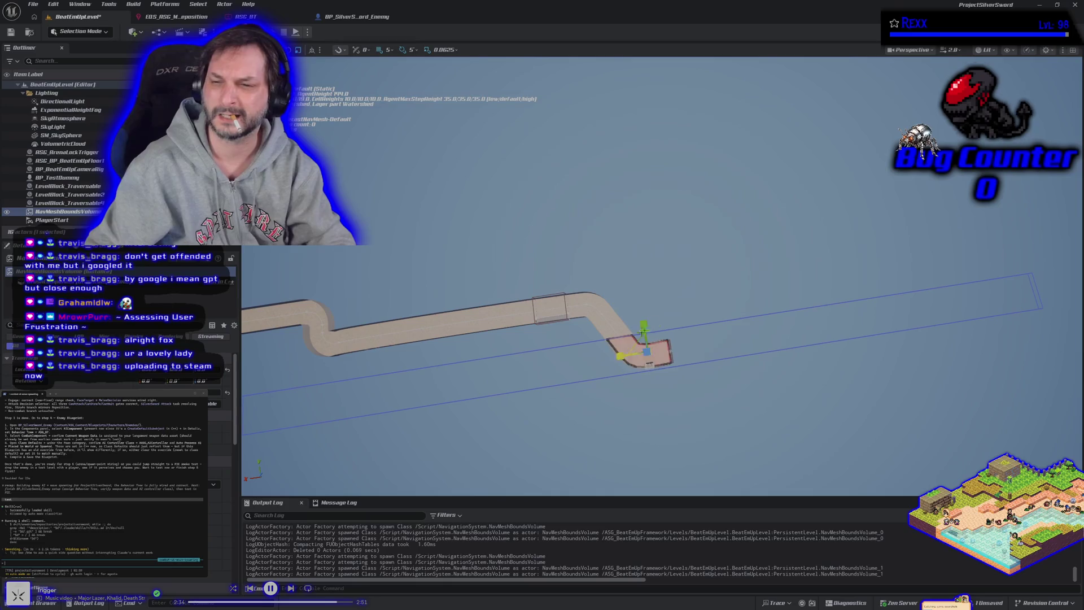
pyautogui.press('e')
pyautogui.press('w')
pyautogui.press('e')
pyautogui.press('w')
pyautogui.moveTo(622, 354); pyautogui.dragTo(255, 416)
pyautogui.moveTo(378, 436); pyautogui.dragTo(378, 436)
pyautogui.moveTo(430, 372); pyautogui.dragTo(522, 368)
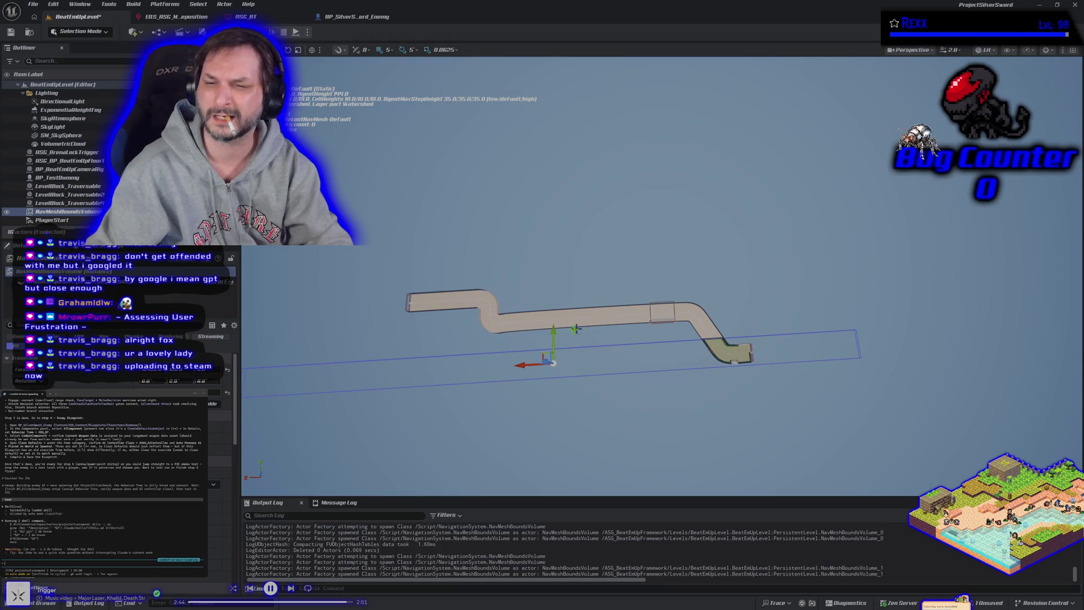
pyautogui.moveTo(555, 333); pyautogui.dragTo(553, 297)
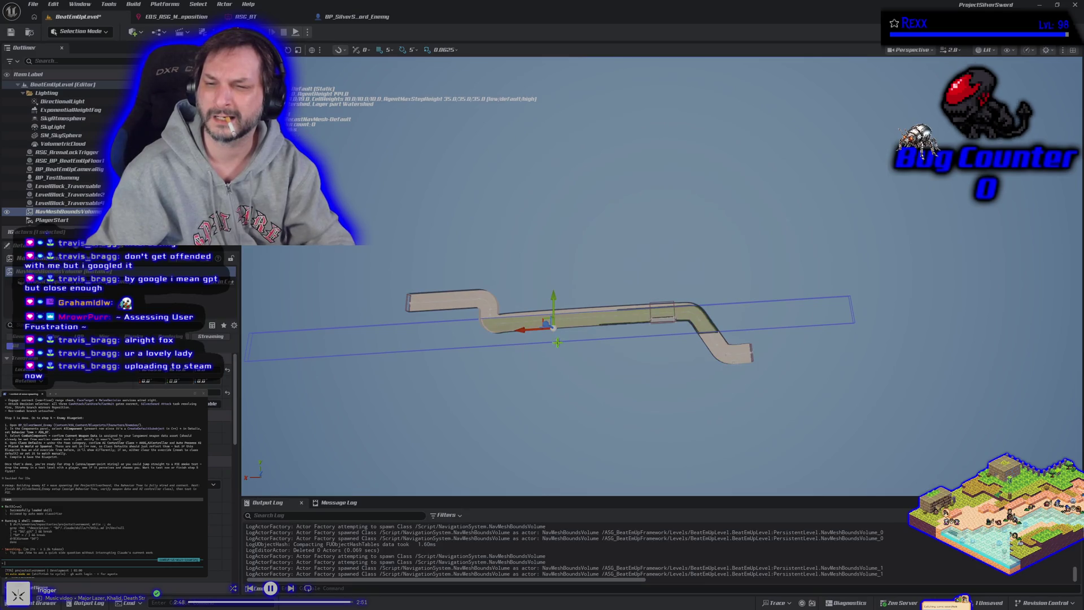
# Frame the nav volume and scale it taller on Z to enclose the walkway
pyautogui.press('f')
pyautogui.press('e')
pyautogui.click(623, 336)
pyautogui.press('r')
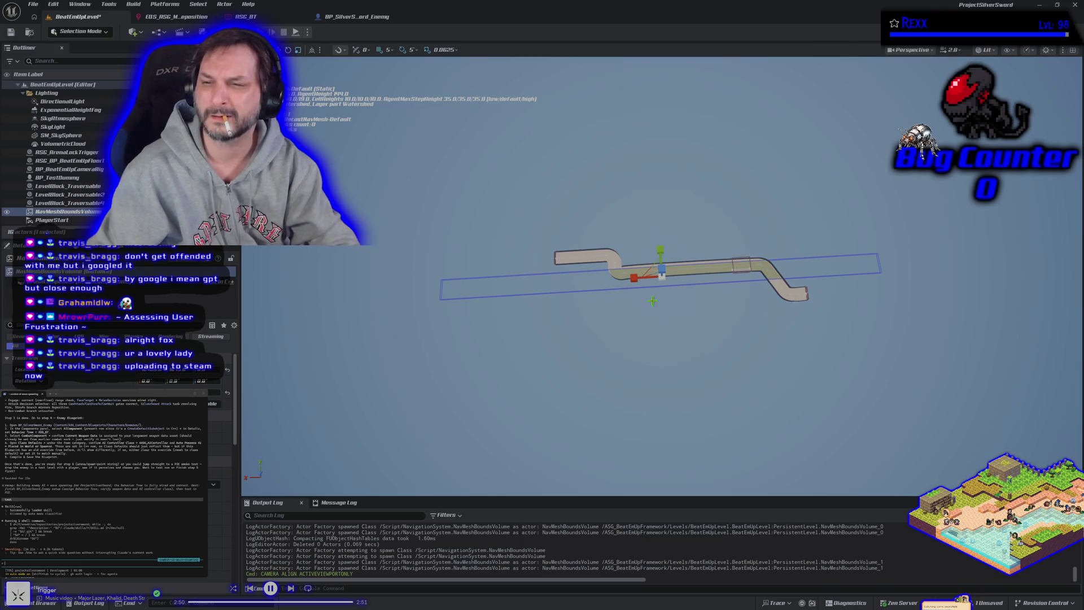
pyautogui.moveTo(660, 250); pyautogui.dragTo(660, 231)
pyautogui.moveTo(770, 375)
pyautogui.mouseDown()
pyautogui.moveTo(646, 246)
pyautogui.moveTo(741, 320)
pyautogui.moveTo(784, 301)
pyautogui.mouseUp()
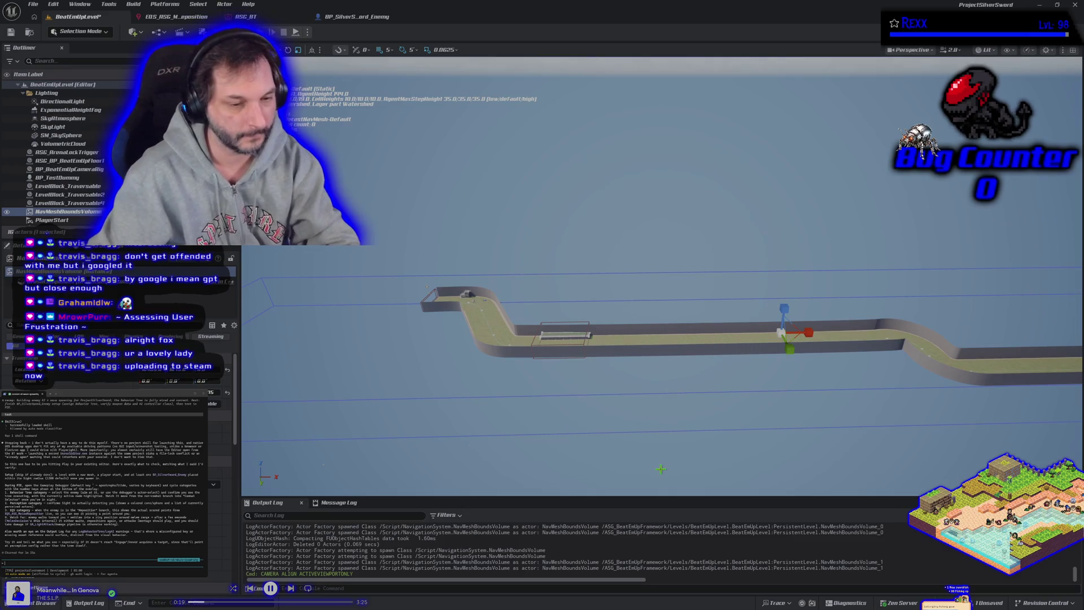
# Check the green navmesh along the track, save the level, and start a Play test
pyautogui.moveTo(576, 492); pyautogui.dragTo(771, 477)
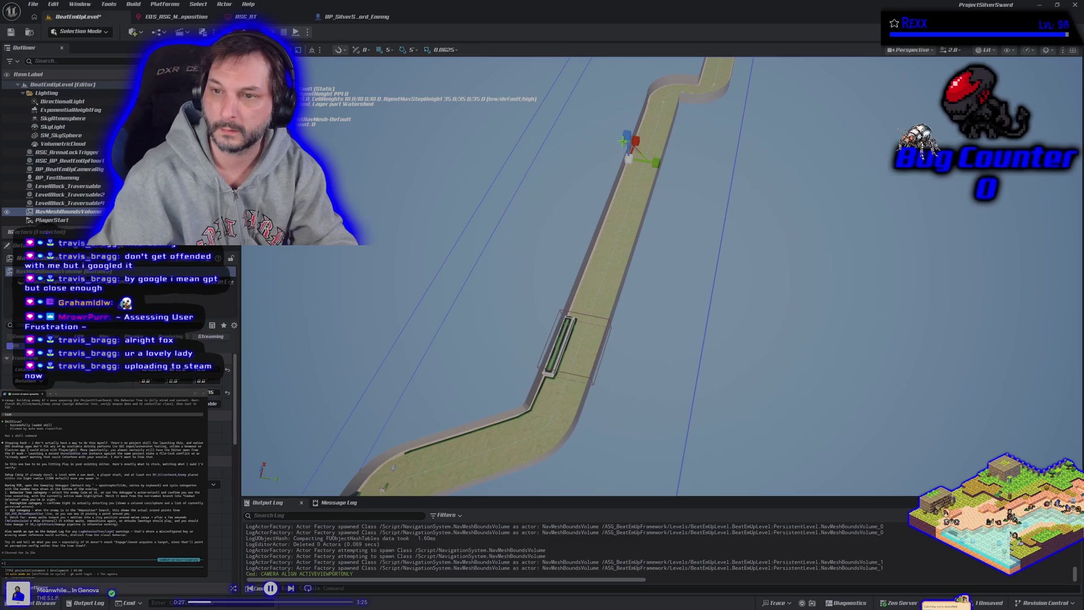
pyautogui.moveTo(771, 477); pyautogui.dragTo(858, 469)
pyautogui.moveTo(700, 314); pyautogui.dragTo(723, 312)
pyautogui.hotkey('ctrl', 's')
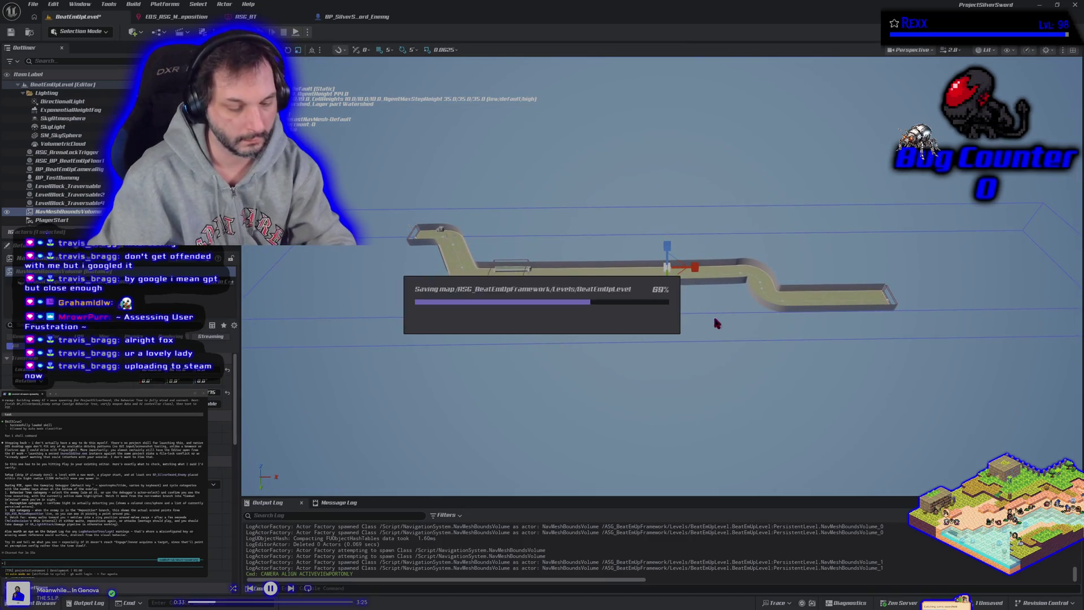
pyautogui.hotkey('alt', 'p')
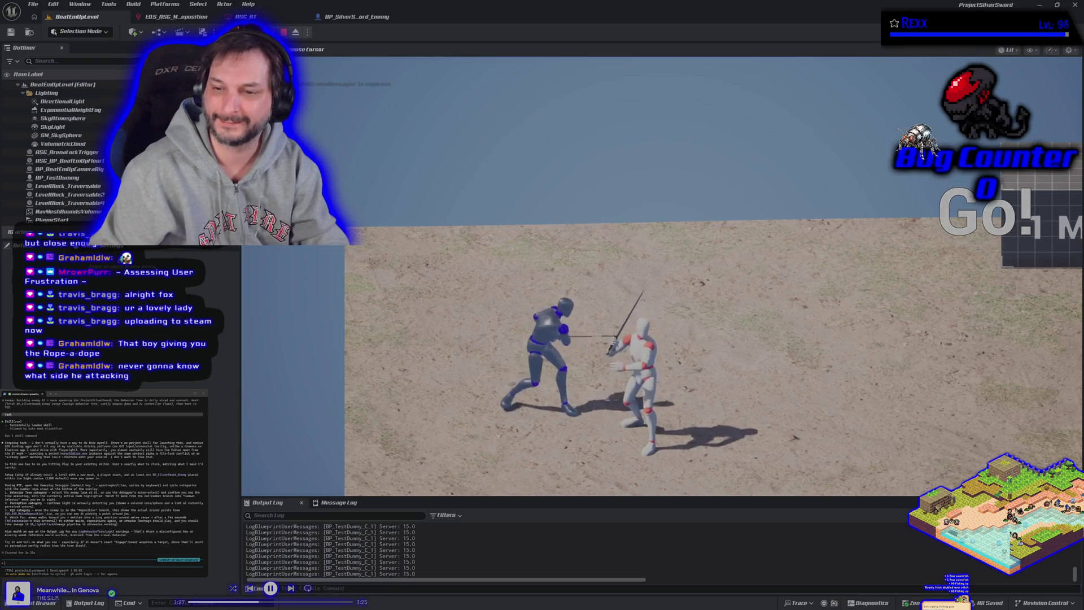
# Stop the Play-In-Editor test and return to the level editor with Escape
pyautogui.press('Escape')
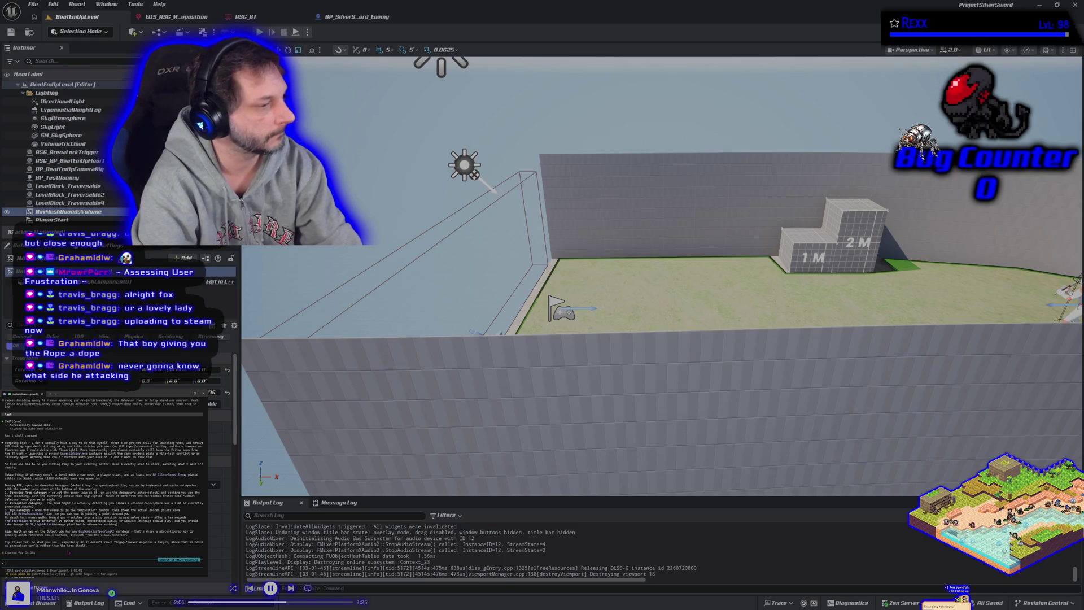
# Send the terminal coding assistant a message that the enemy just runs back and forth and never does anything
pyautogui.write('the ene')
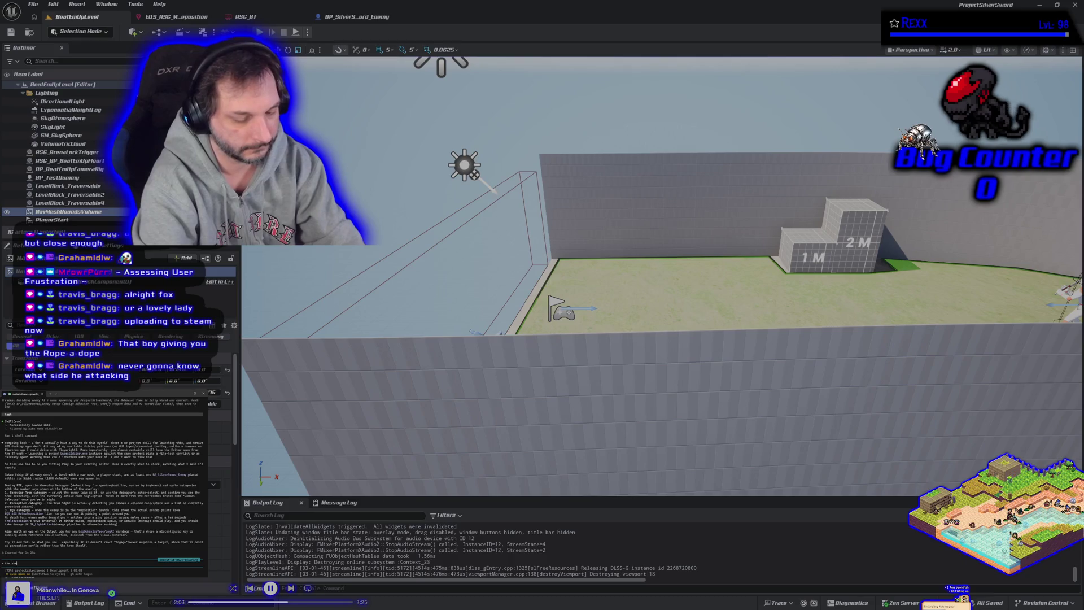
pyautogui.write('my runs up to me and then')
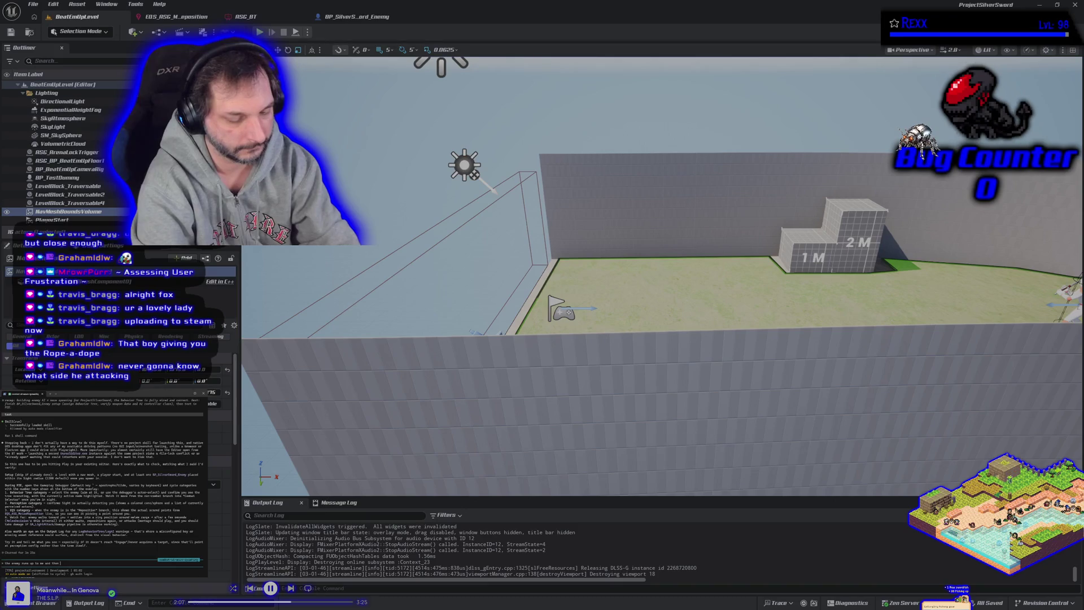
pyautogui.write('runs ')
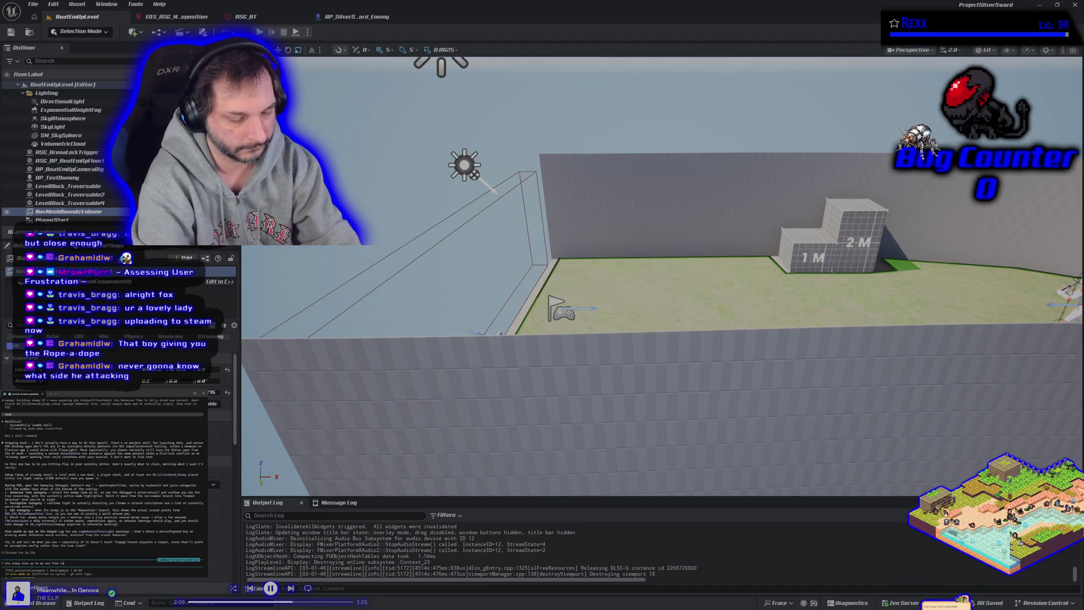
pyautogui.write('back and forth between 2')
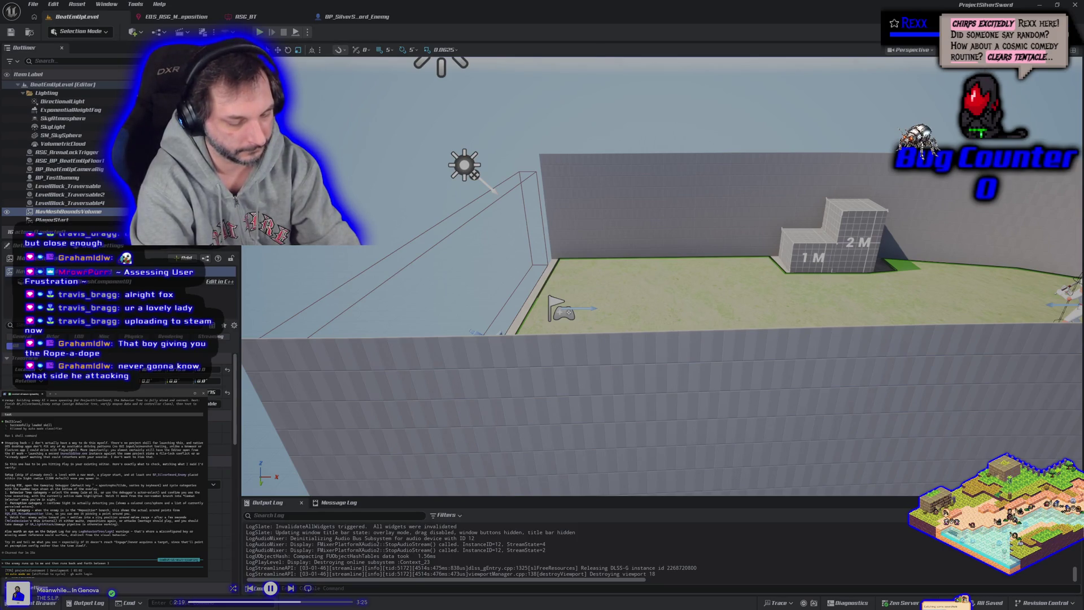
pyautogui.write('spo')
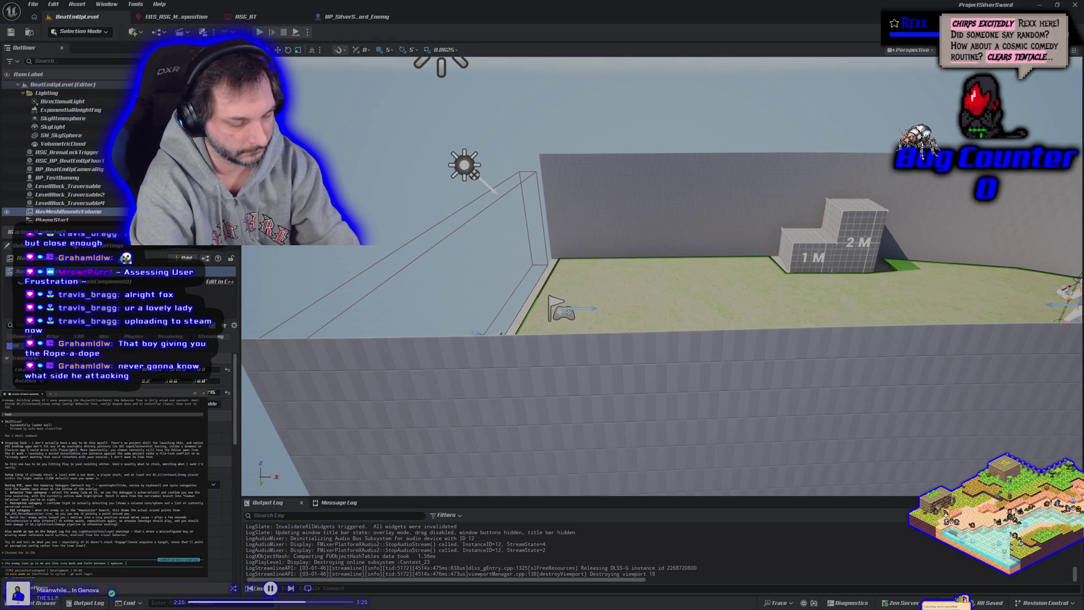
pyautogui.write('et cl')
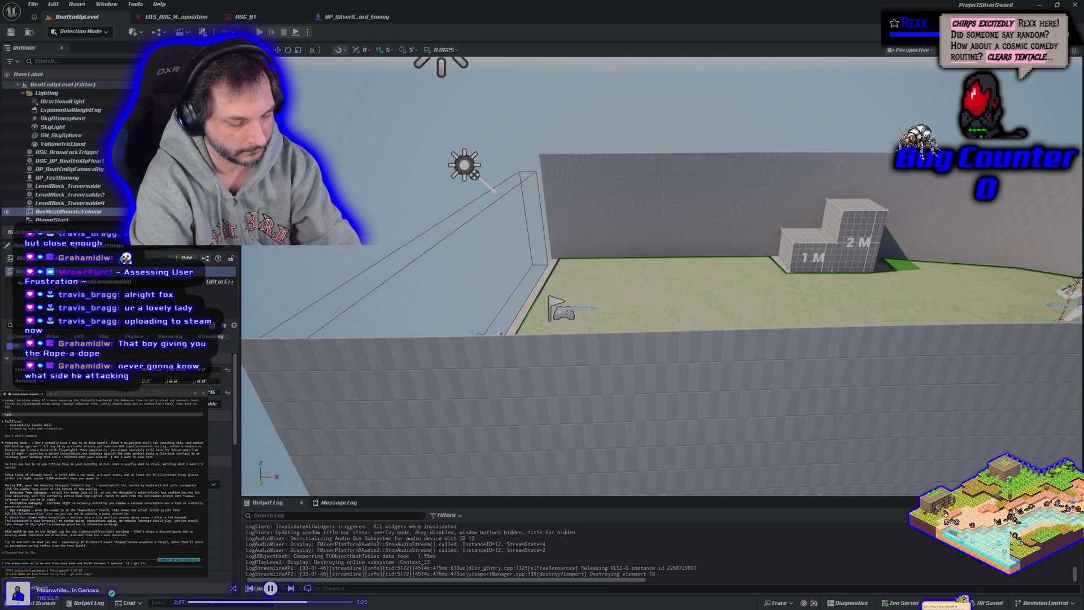
pyautogui.write('ne')
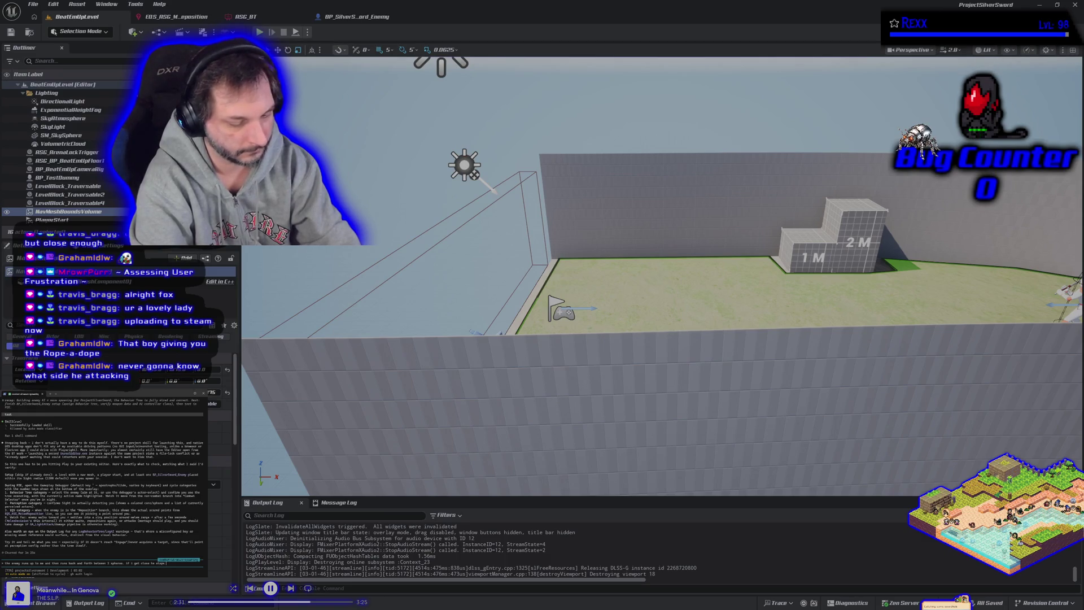
pyautogui.write(' and never does')
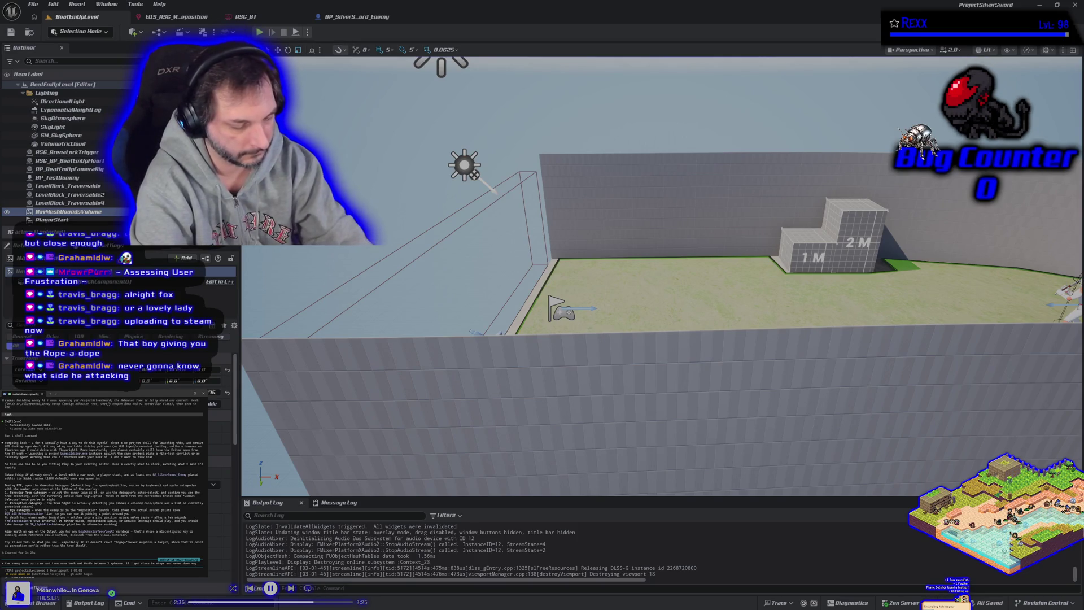
pyautogui.write(' anything else')
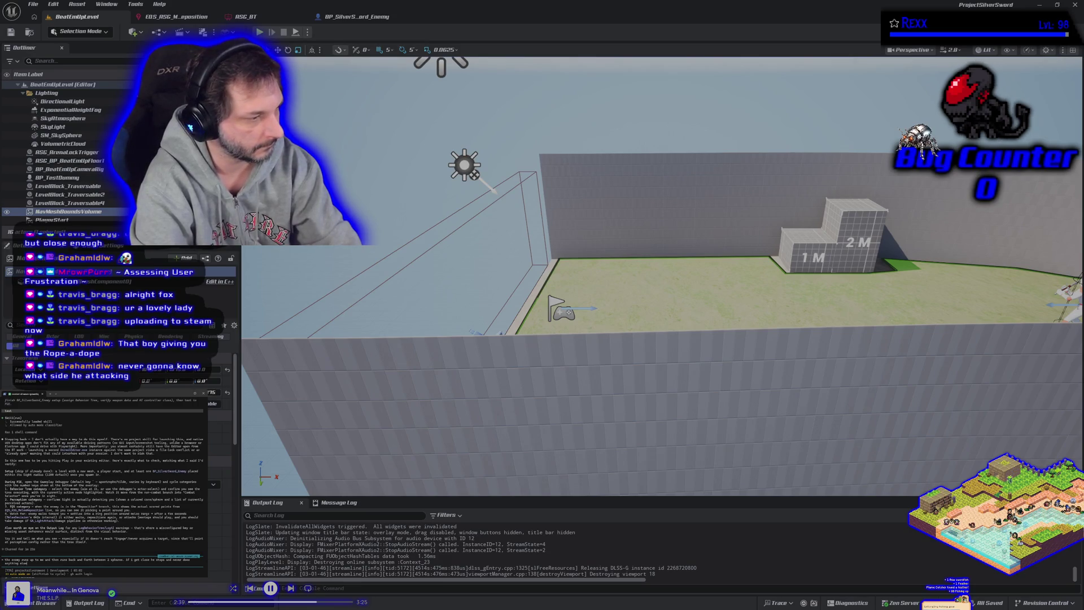
pyautogui.press('Return')
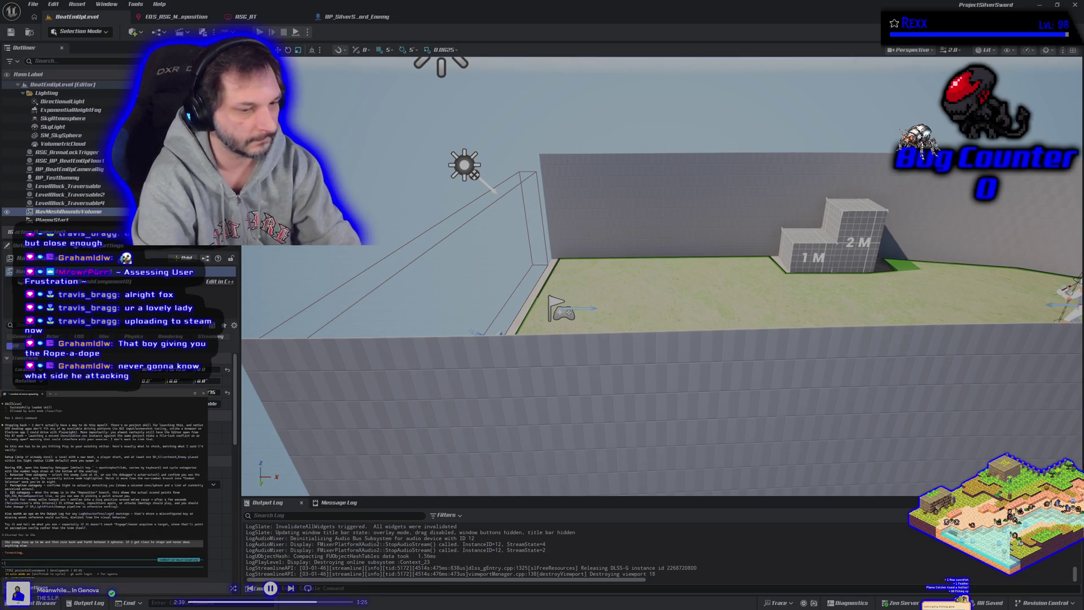
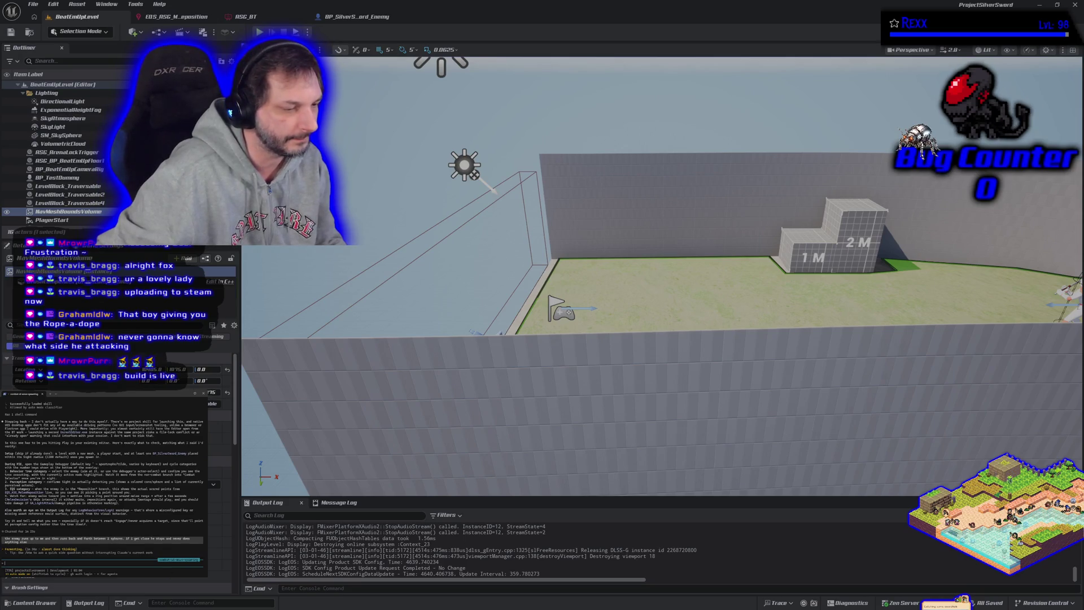
# Switch from the Unreal editor to the Symbioverse Testing Environment Steam build
pyautogui.hotkey('alt', 'Tab')
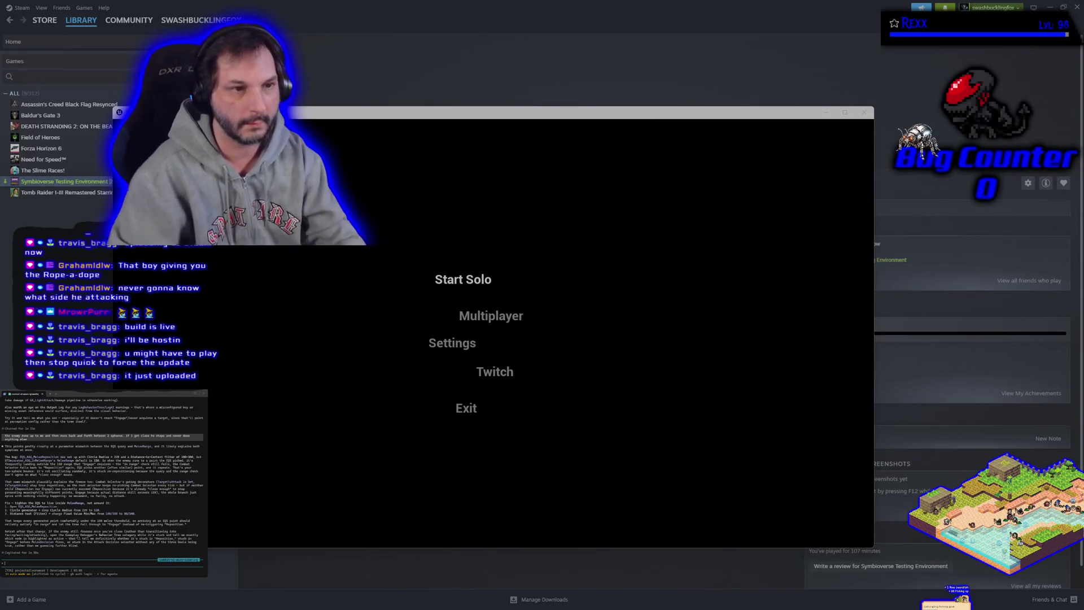
pyautogui.click(488, 116)
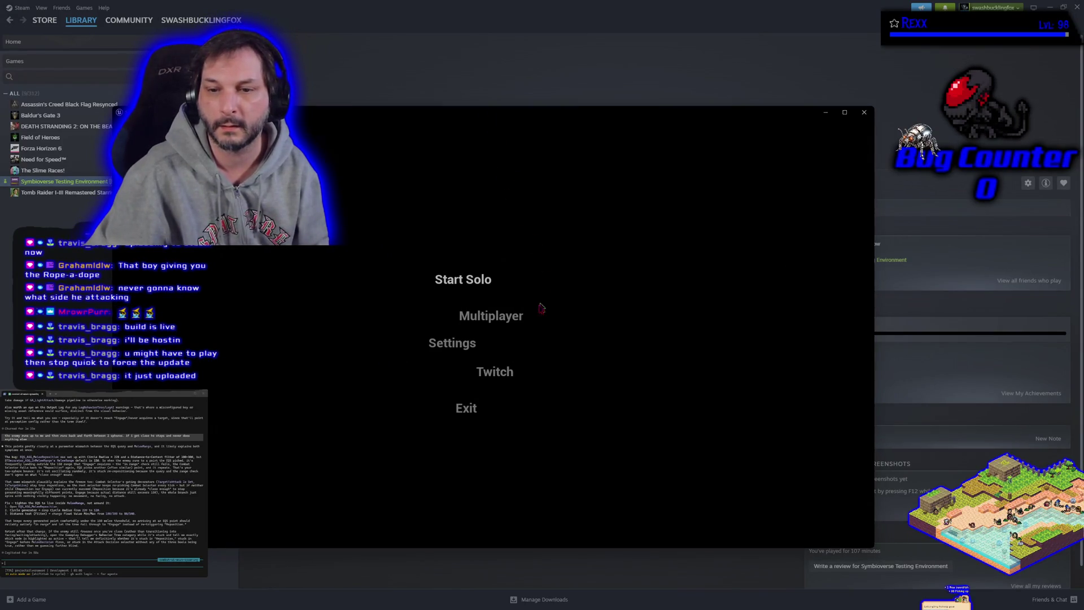
pyautogui.click(491, 318)
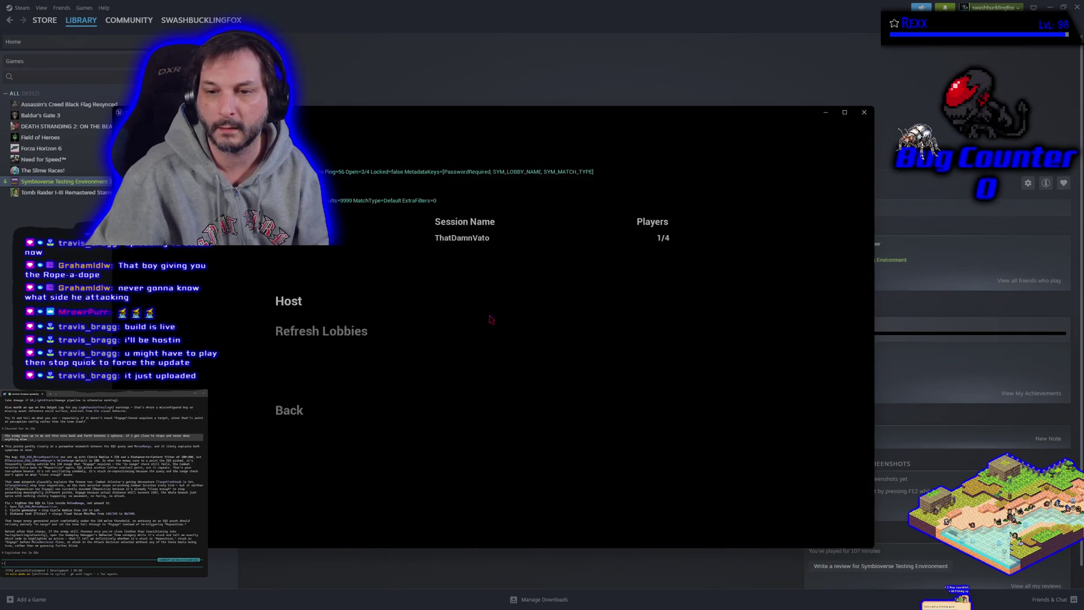
pyautogui.click(473, 236)
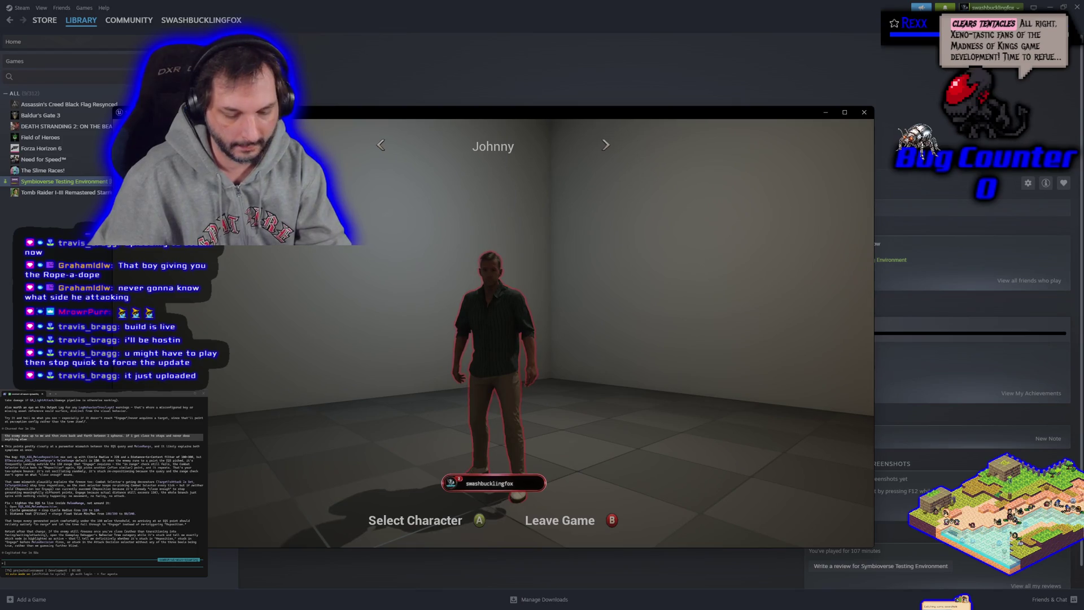
pyautogui.press('Return')
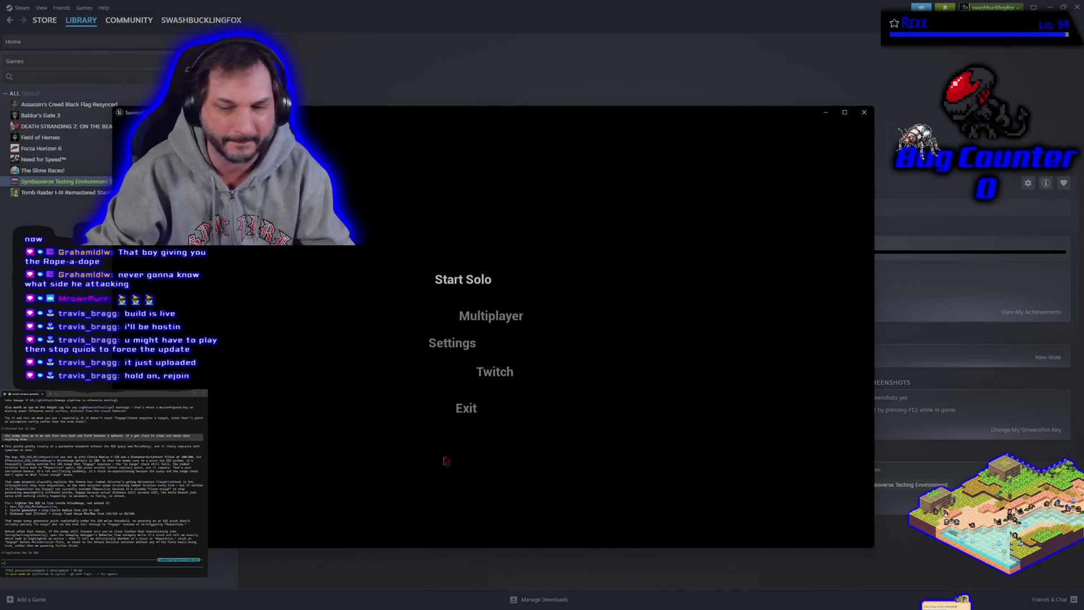
# Refresh the multiplayer lobby list until the 1/4 session appears, then join it
pyautogui.click(467, 314)
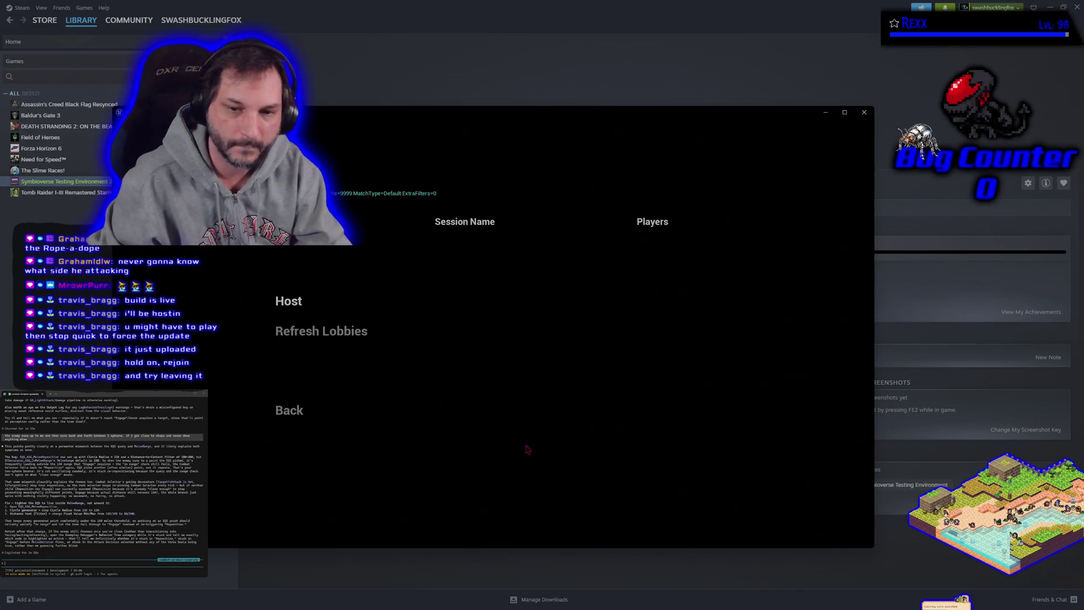
pyautogui.click(357, 339)
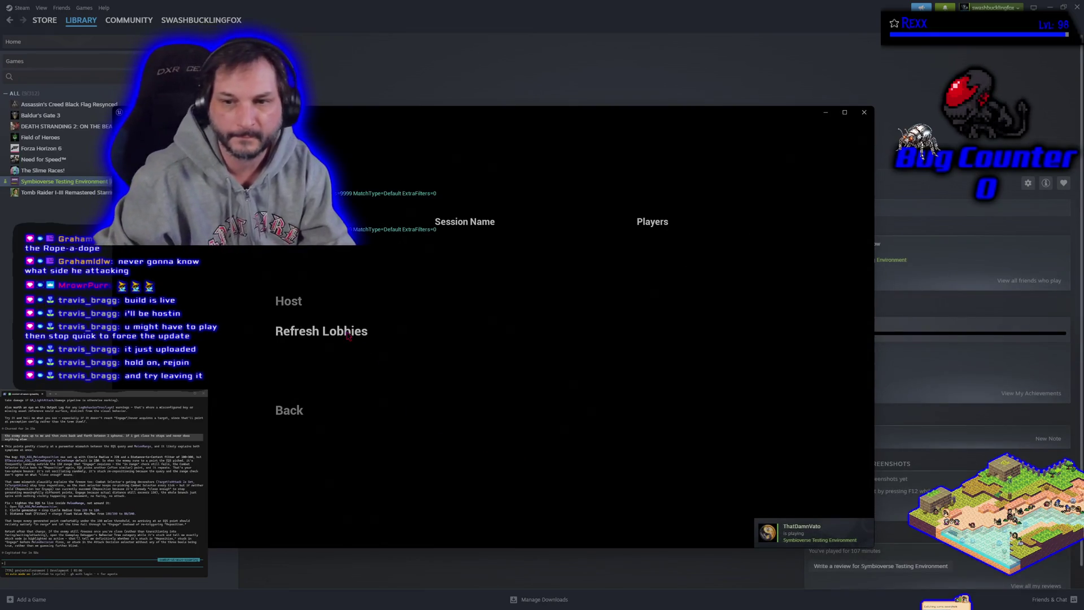
pyautogui.click(348, 337)
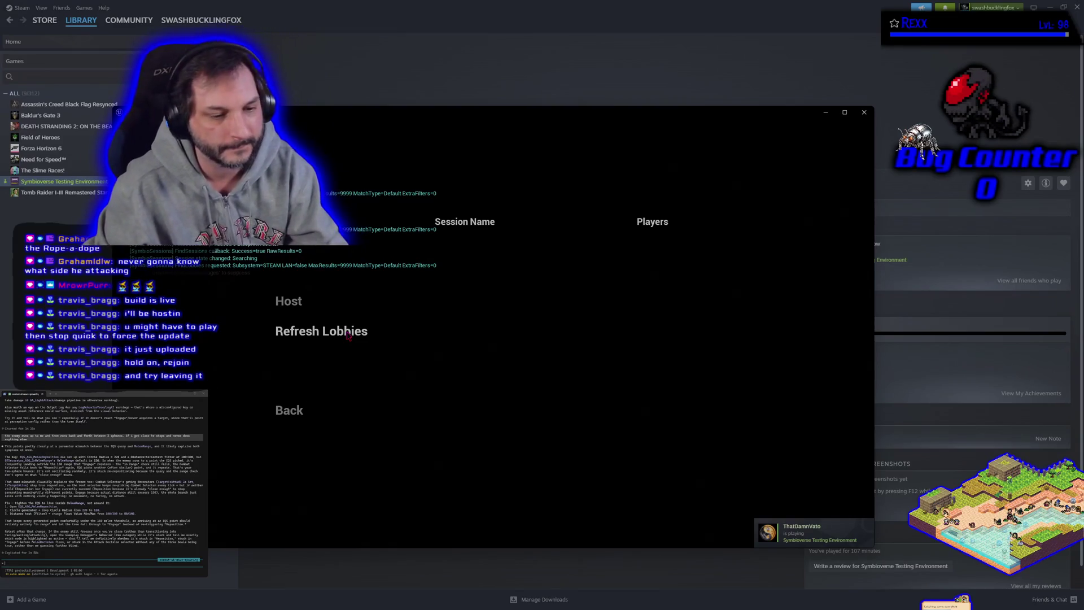
pyautogui.click(349, 336)
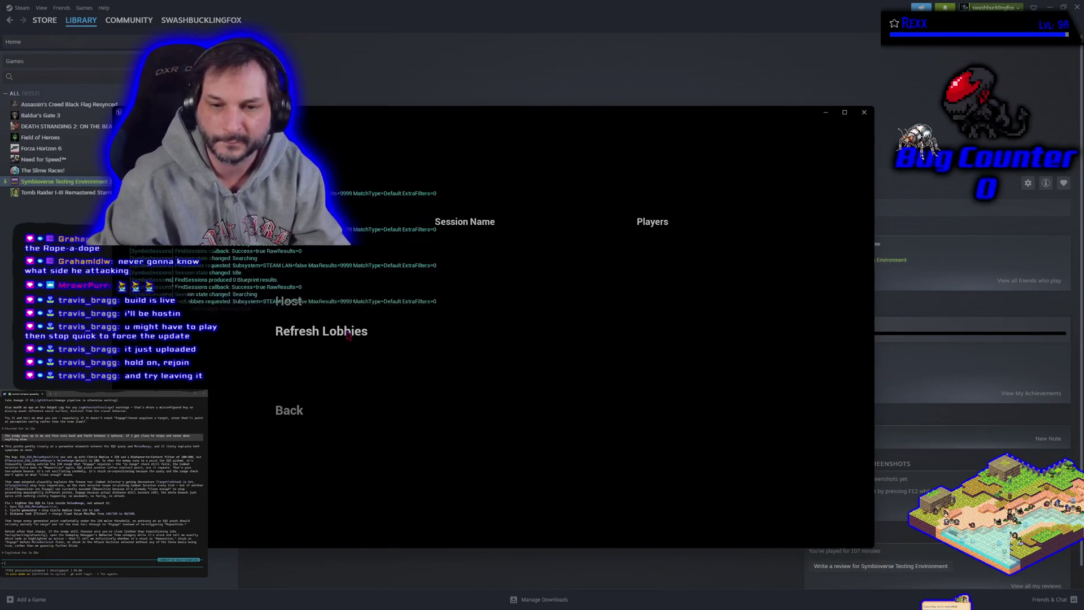
pyautogui.click(289, 412)
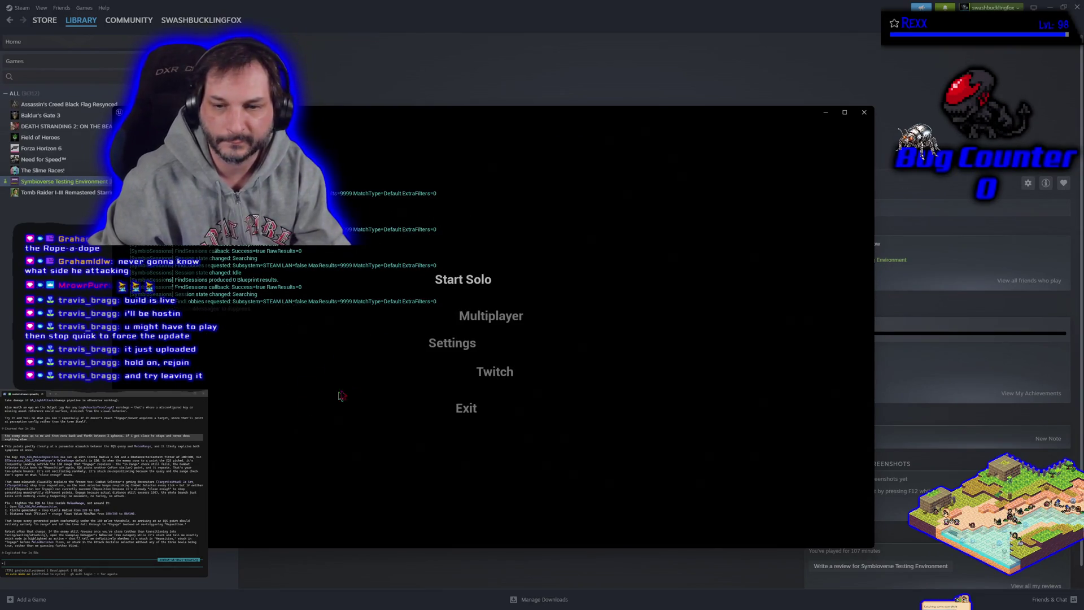
pyautogui.click(492, 326)
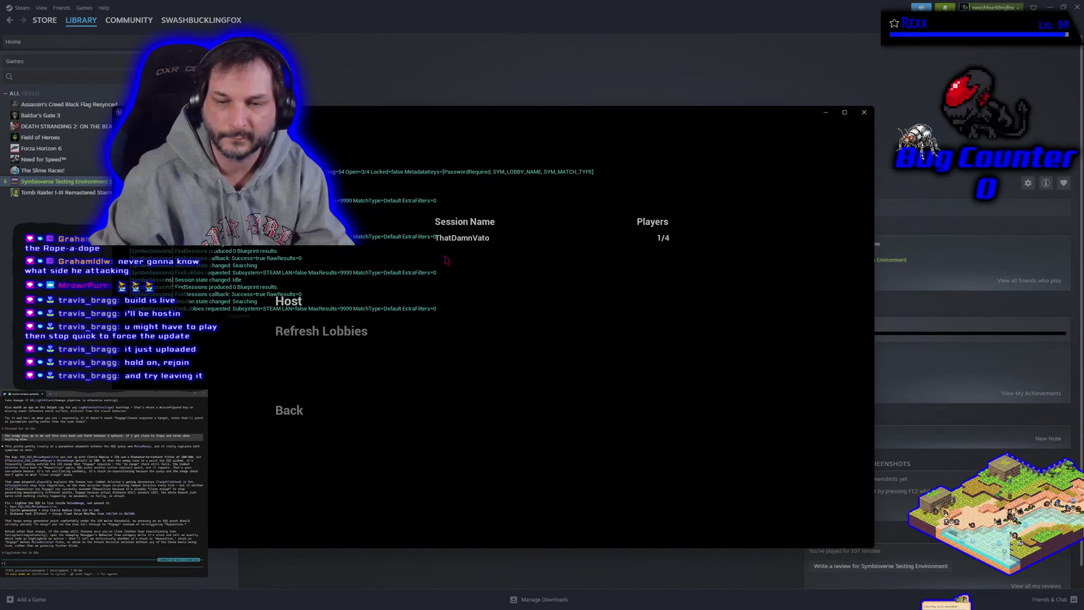
pyautogui.click(456, 241)
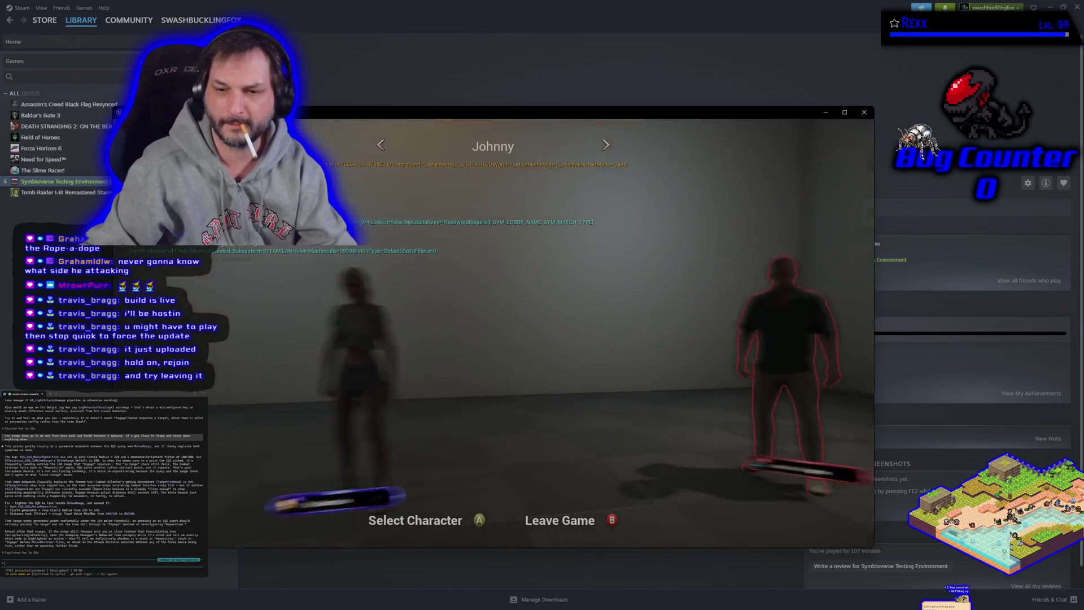
# Try Johnny and Jennifer at character select, then leave the lobby and confirm
pyautogui.press('Return')
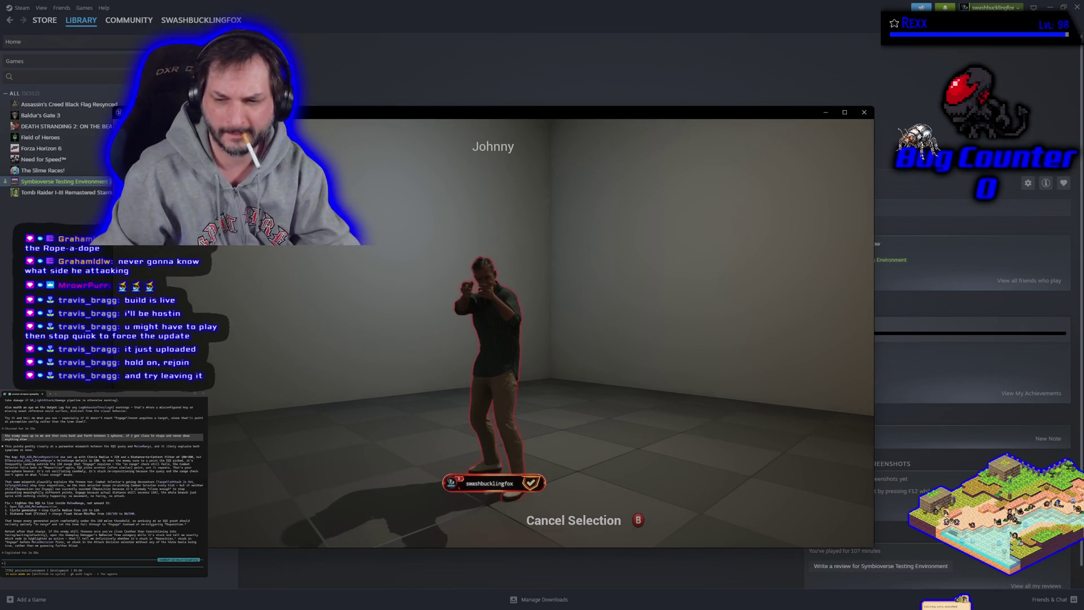
pyautogui.press('Escape')
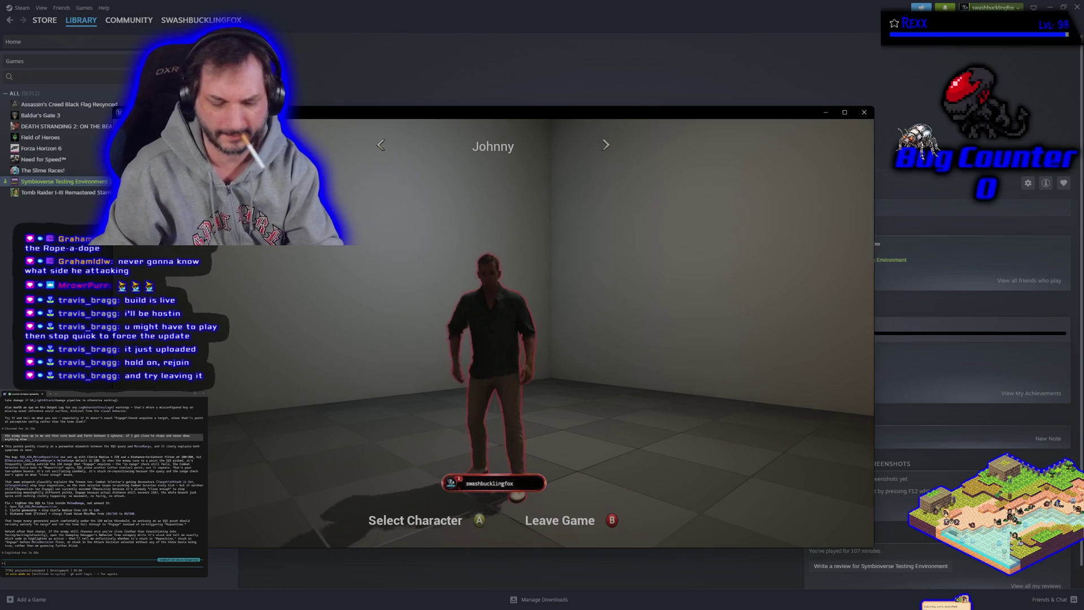
pyautogui.press('Right')
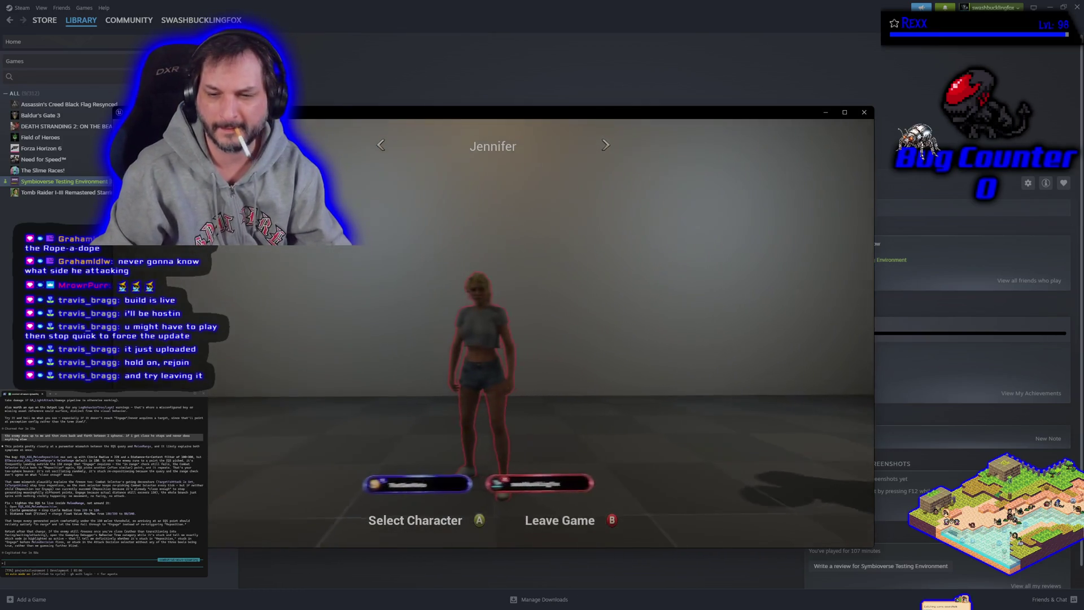
pyautogui.press('Left')
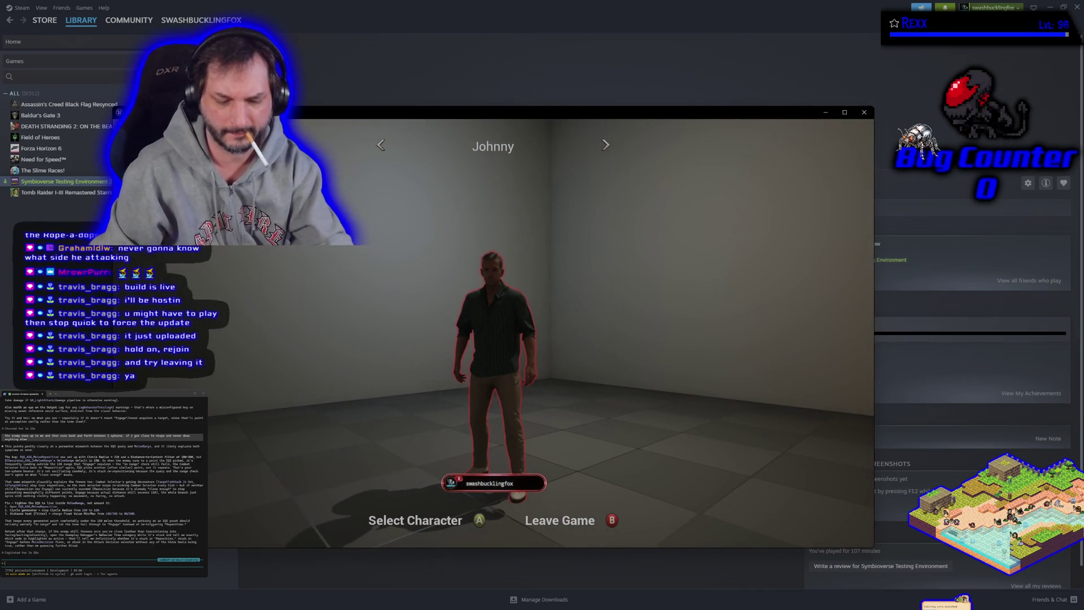
pyautogui.press('Escape')
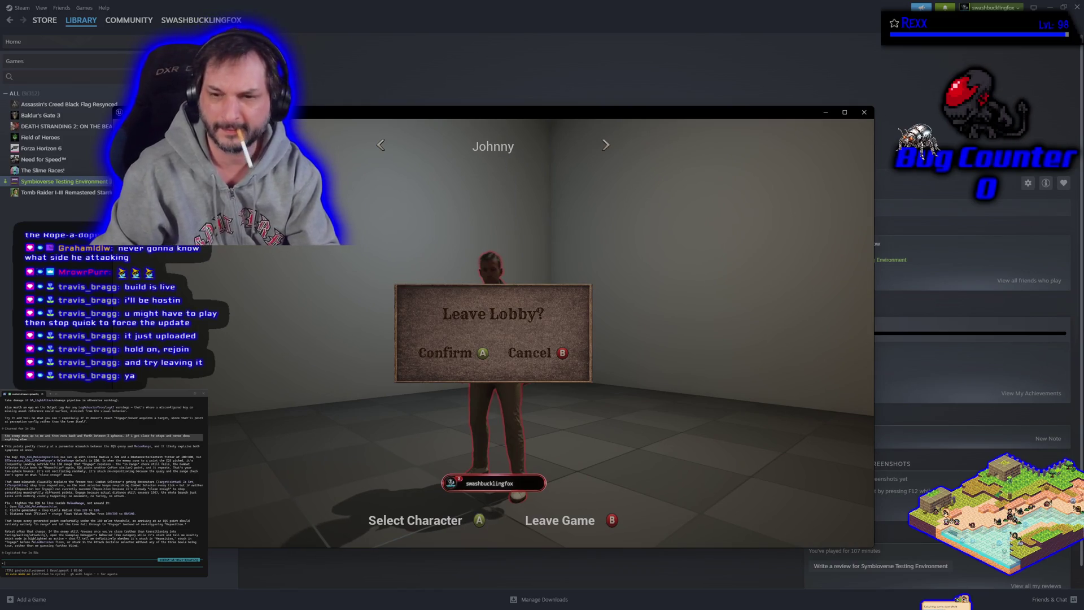
pyautogui.press('Return')
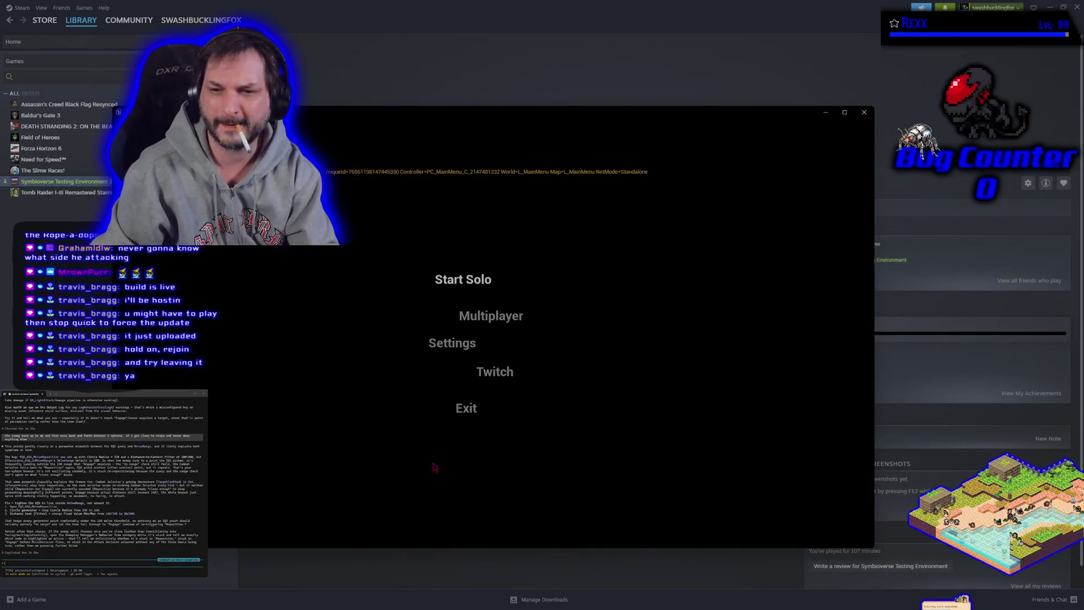
pyautogui.click(486, 317)
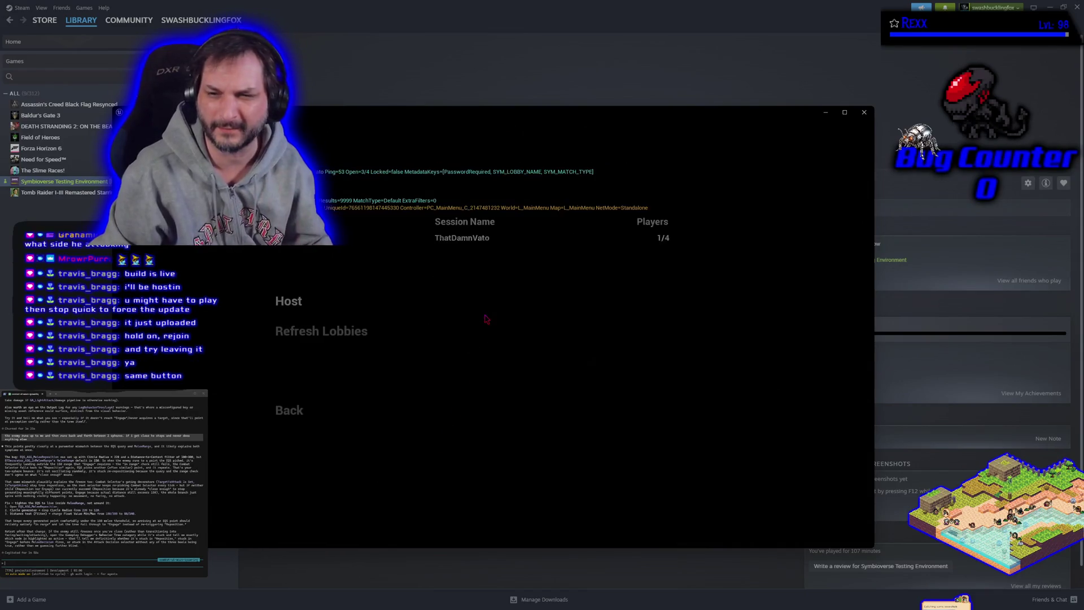
pyautogui.click(471, 247)
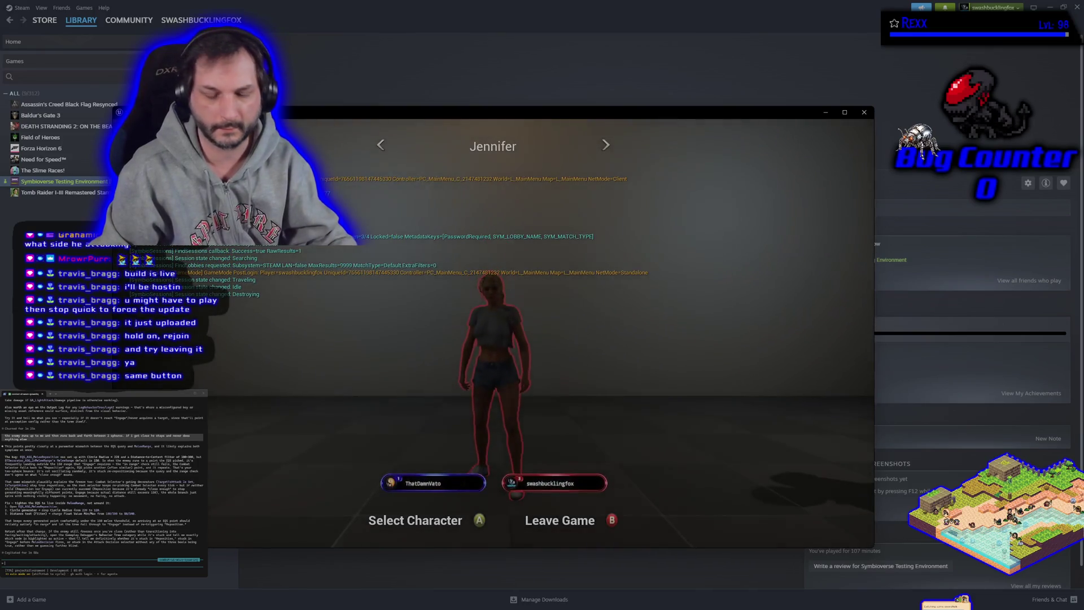
pyautogui.press('Escape')
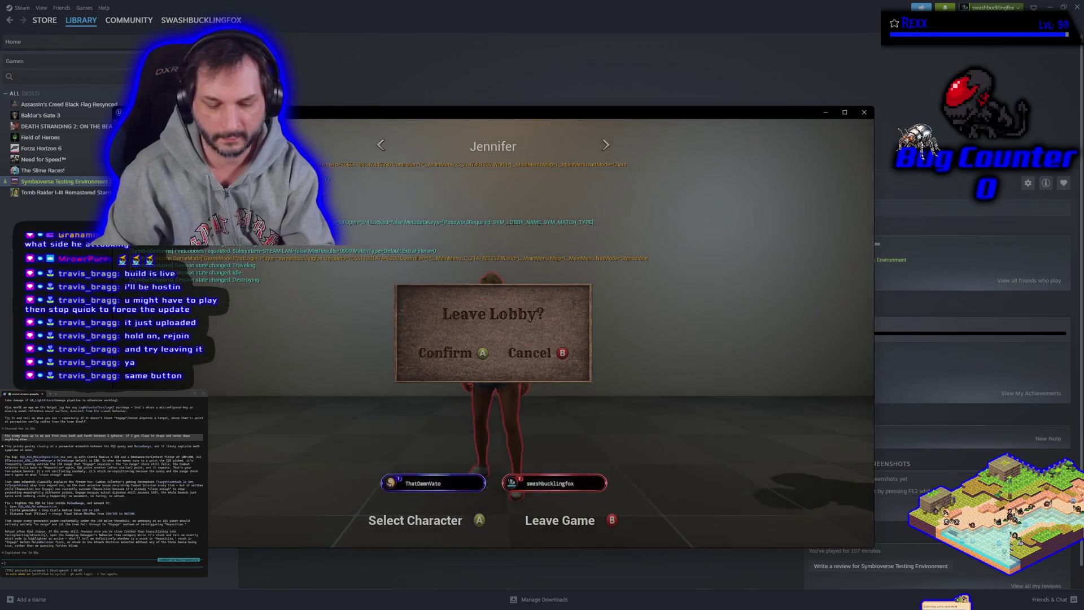
pyautogui.click(458, 355)
pyautogui.click(492, 314)
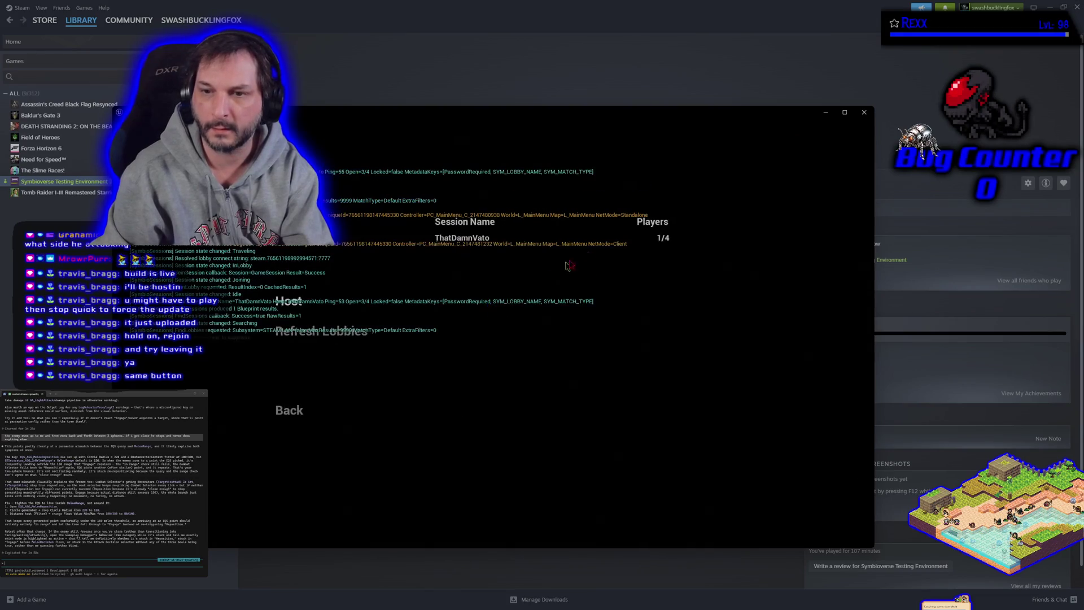
pyautogui.click(481, 239)
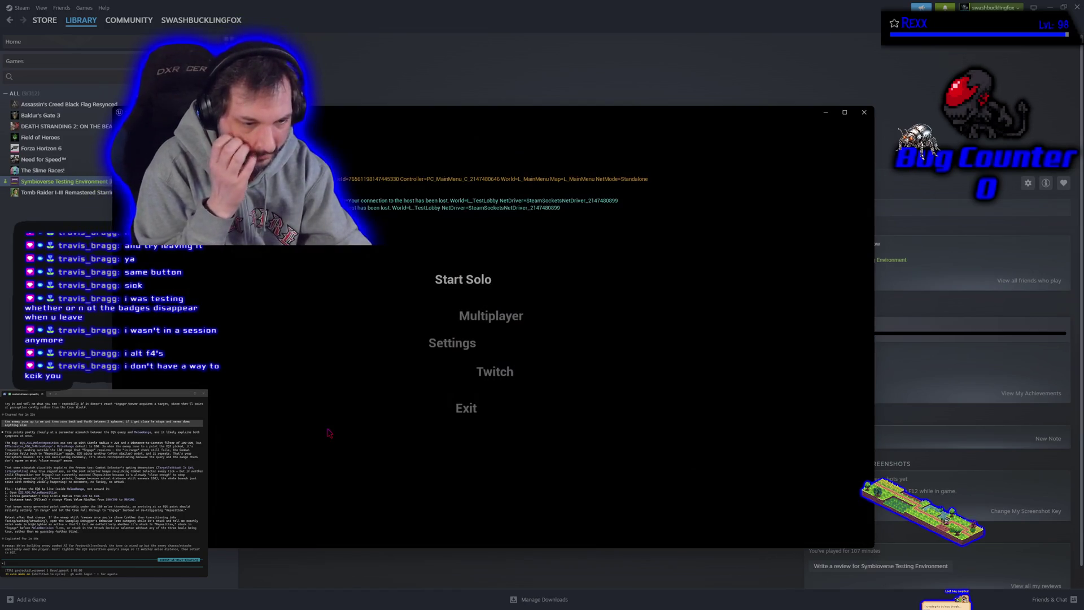
pyautogui.click(477, 316)
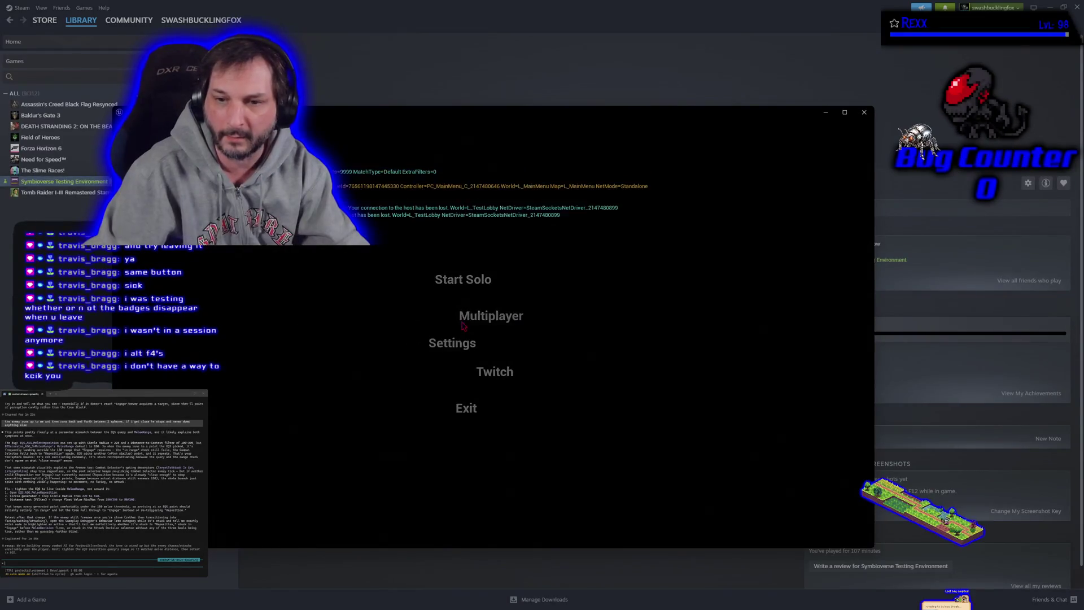
pyautogui.click(350, 340)
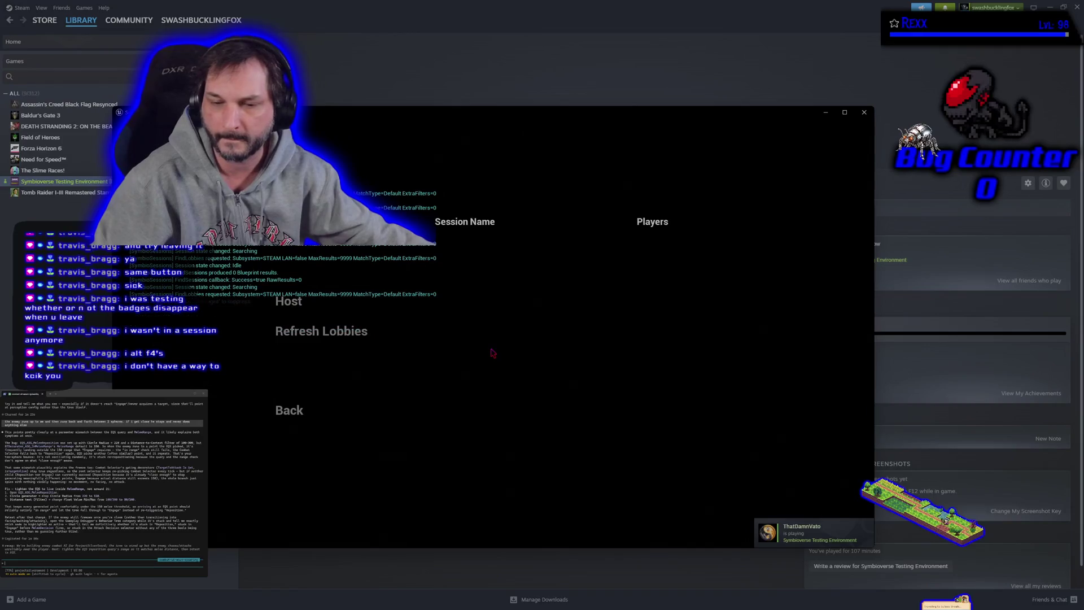
pyautogui.click(336, 341)
pyautogui.click(336, 340)
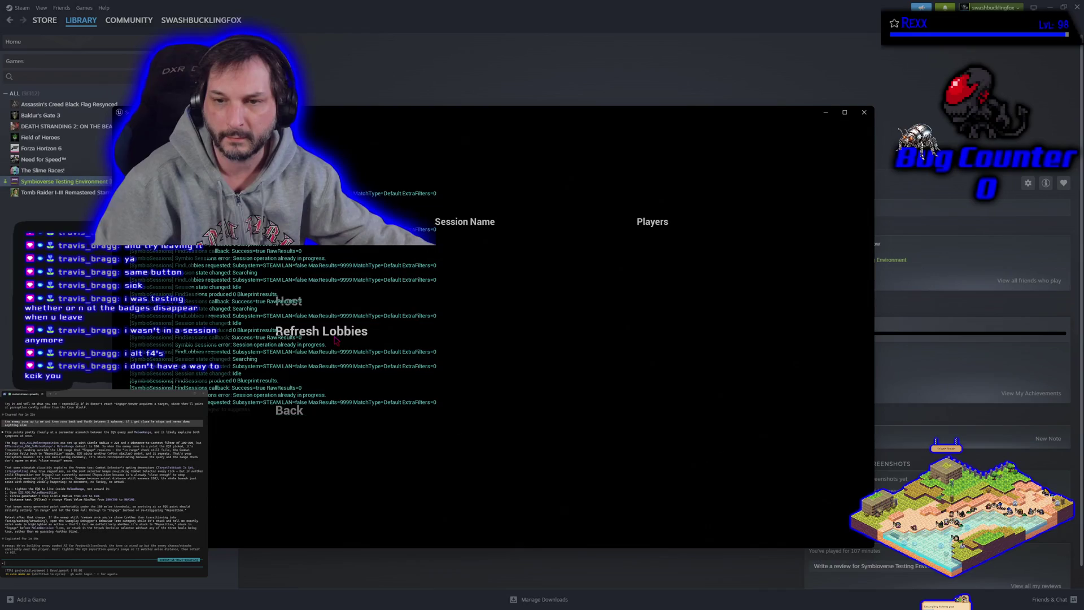
pyautogui.click(336, 341)
pyautogui.click(337, 341)
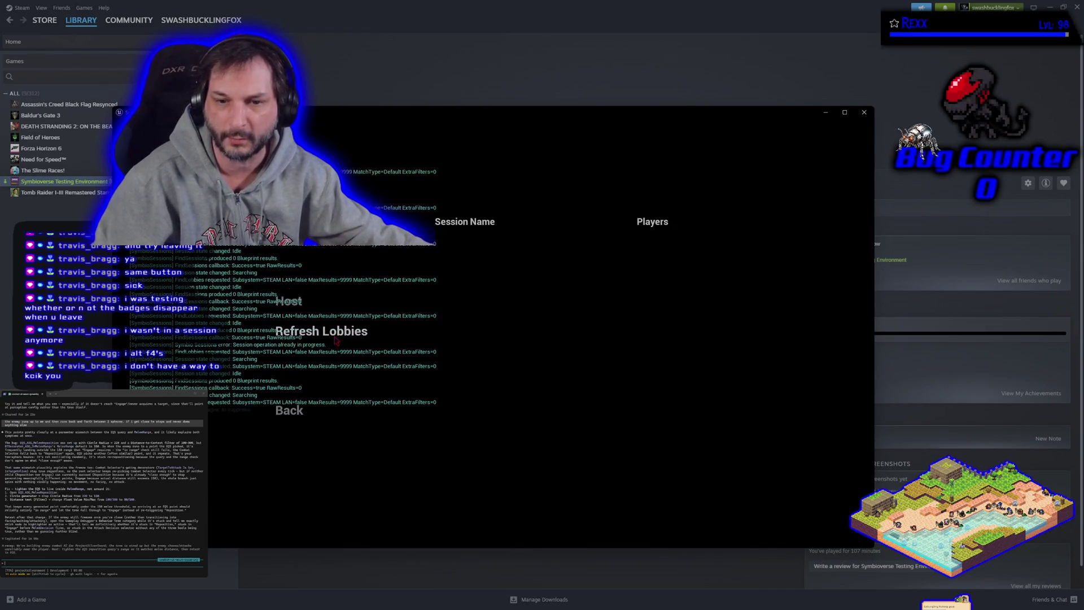
pyautogui.click(336, 341)
pyautogui.click(336, 340)
pyautogui.click(337, 341)
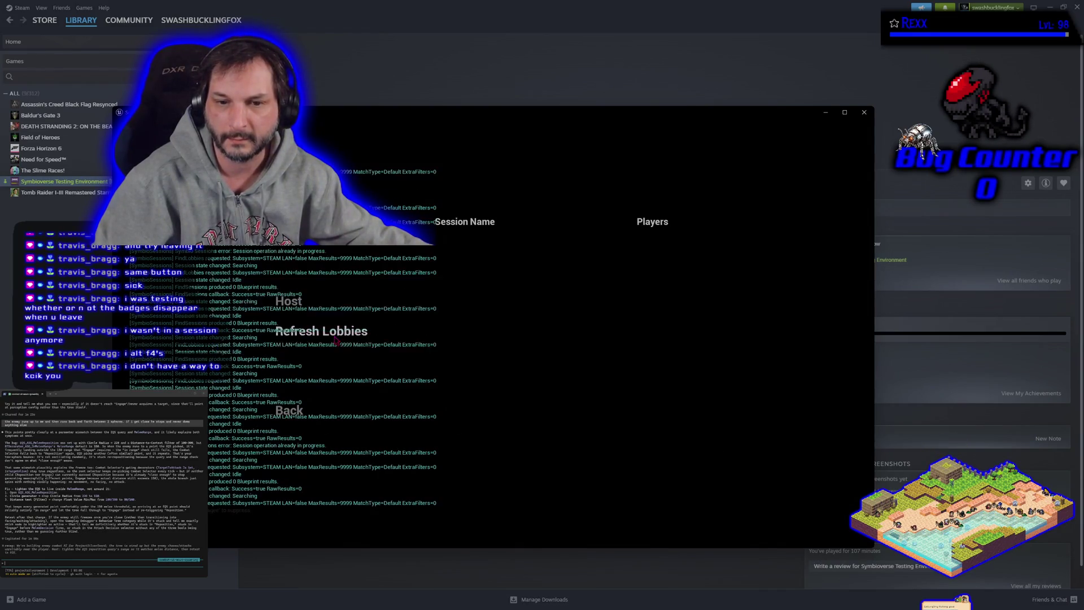
pyautogui.click(336, 340)
pyautogui.click(337, 341)
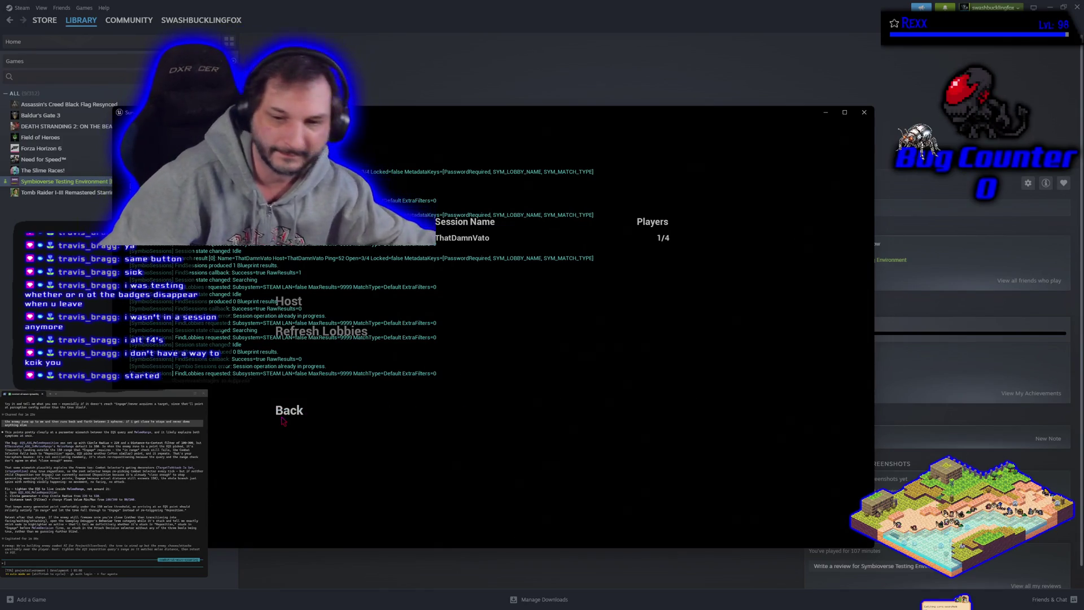
pyautogui.click(293, 414)
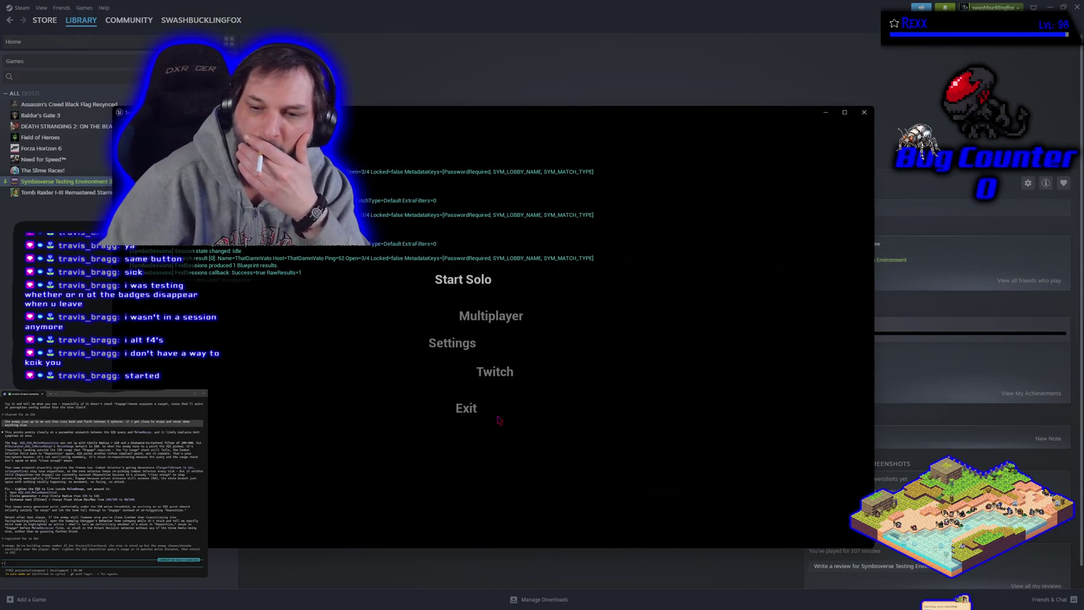
pyautogui.click(475, 444)
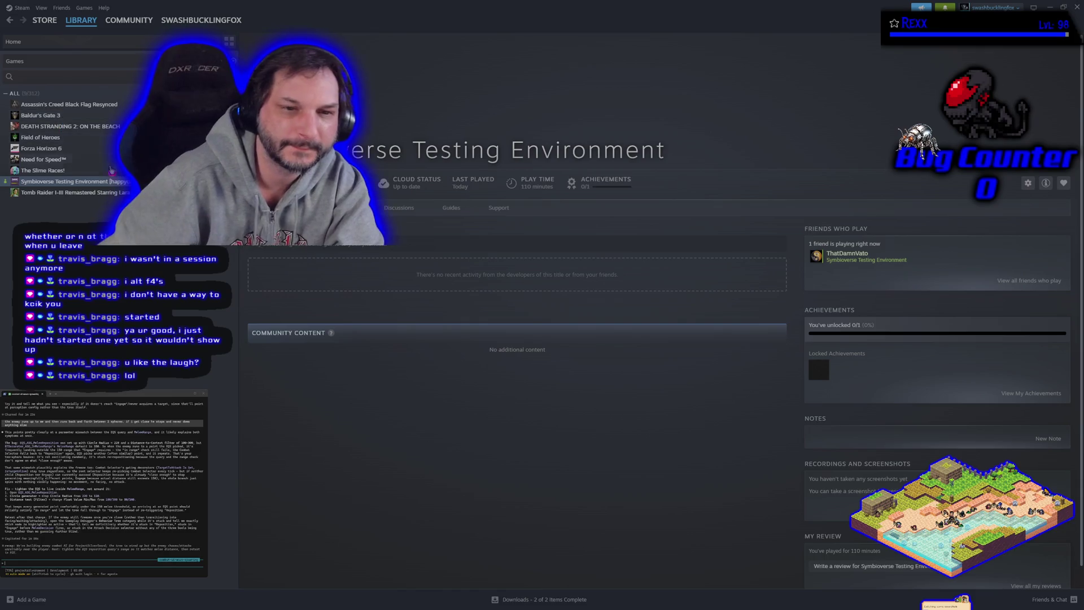
# Close the Steam window to bring back the Unreal editor
pyautogui.click(1075, 6)
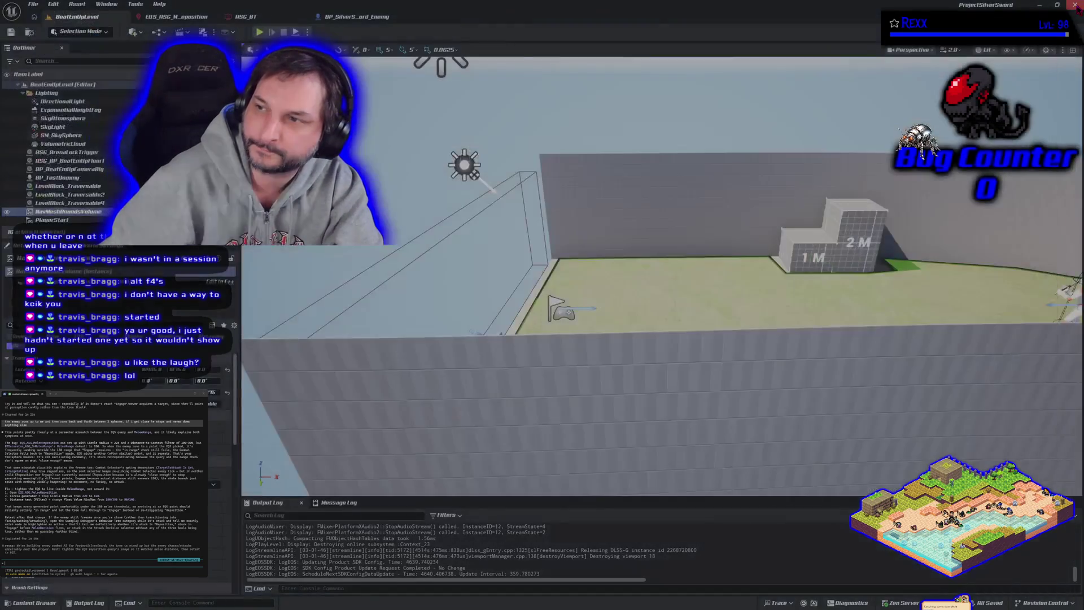
# Play-test the sword enemy fight in BeatEmUpLevel, then end the session
pyautogui.moveTo(679, 304); pyautogui.dragTo(610, 244)
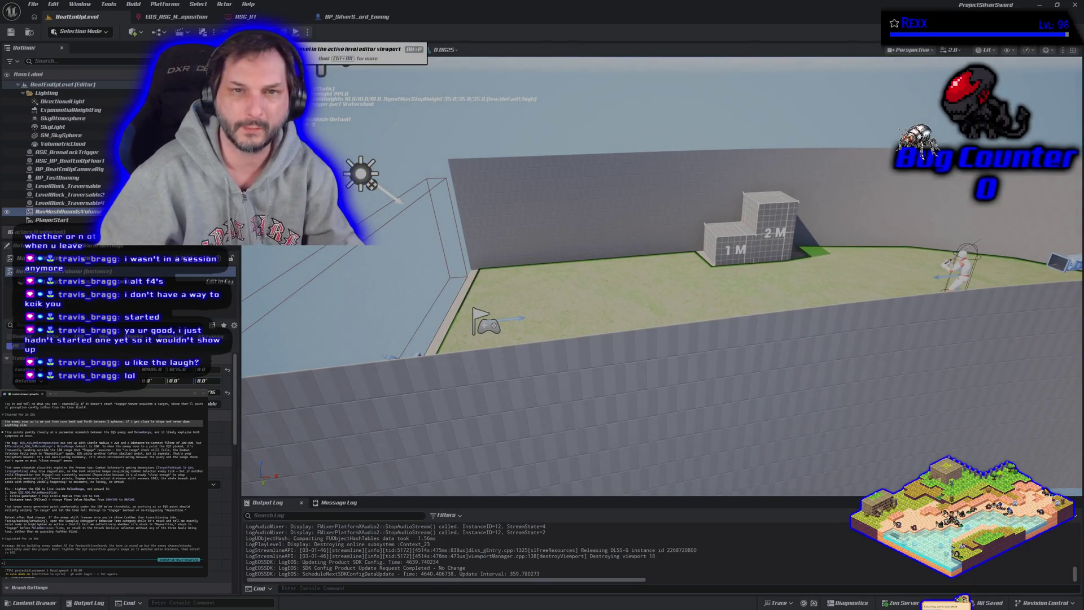
pyautogui.click(295, 32)
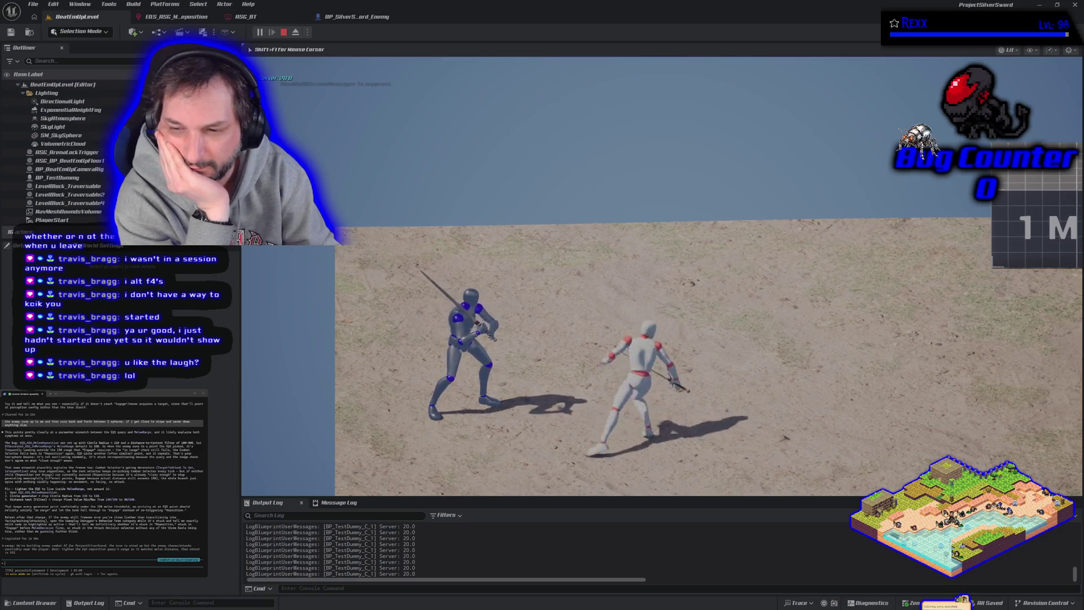
pyautogui.press('Escape')
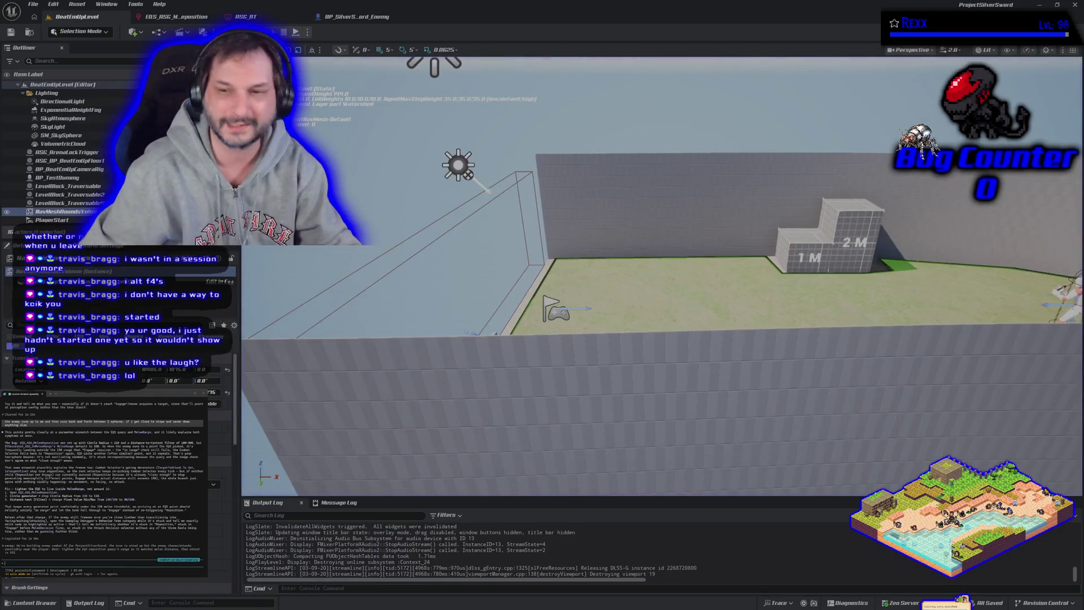
# Review BP_SilverSword_Enemy, close the ASG_BT tree, and start another play session
pyautogui.click(356, 17)
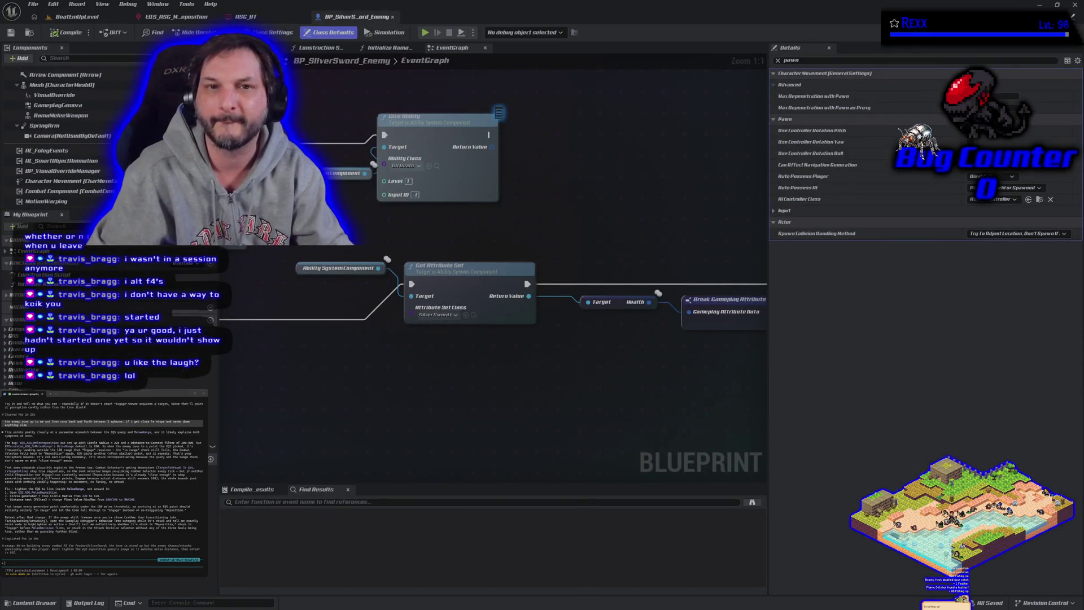
pyautogui.click(262, 23)
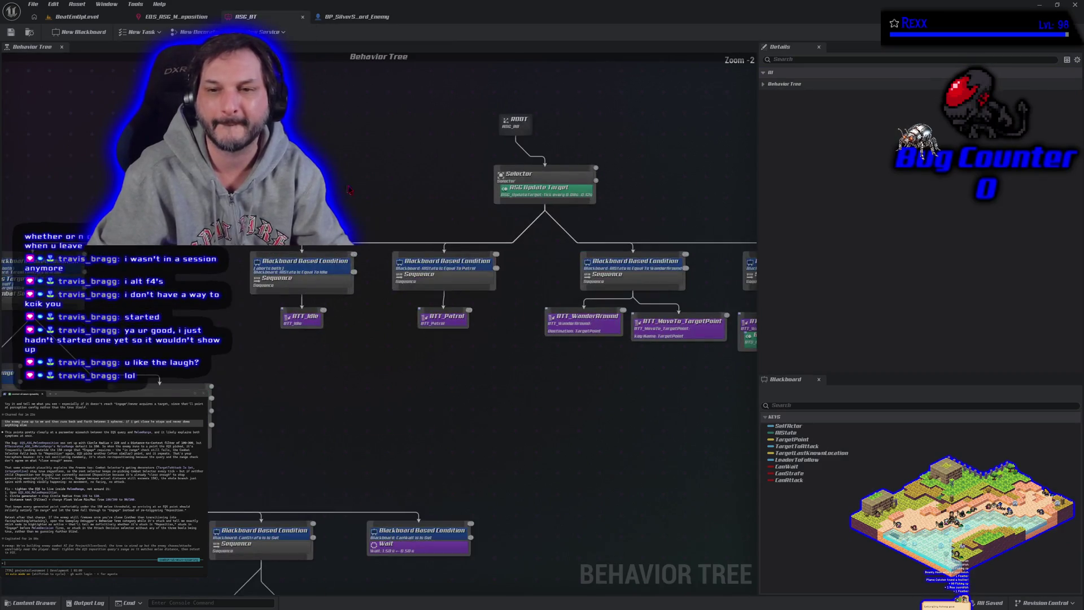
pyautogui.click(302, 17)
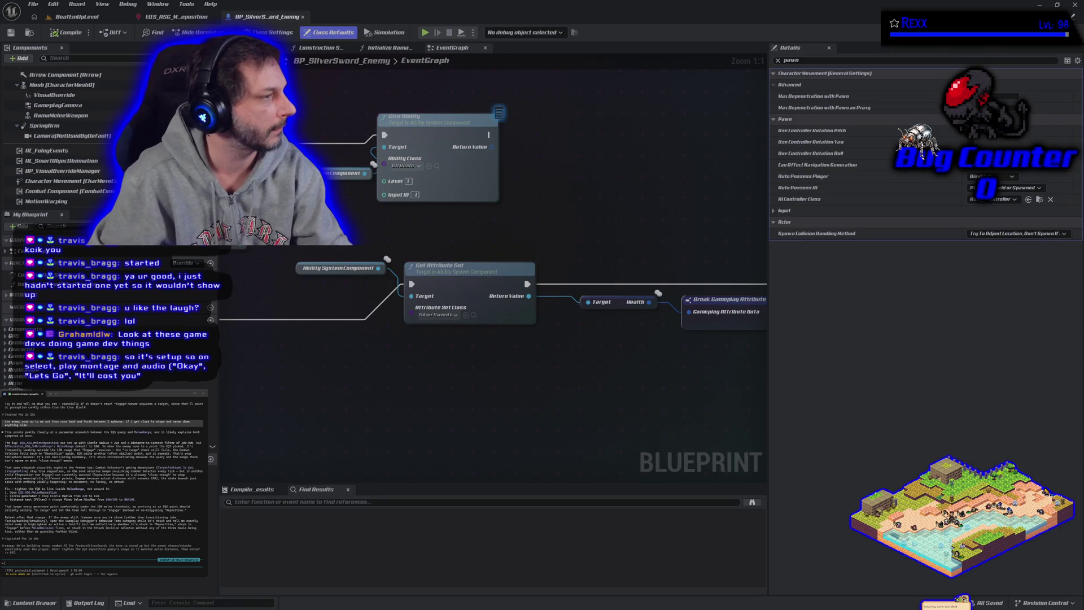
pyautogui.click(102, 16)
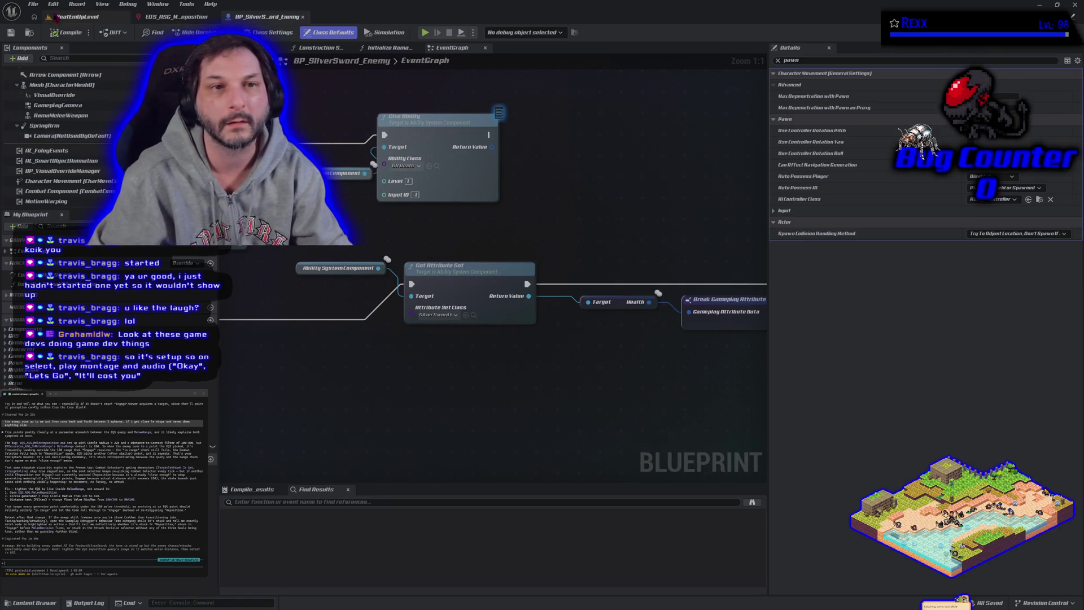
pyautogui.hotkey('alt', 'p')
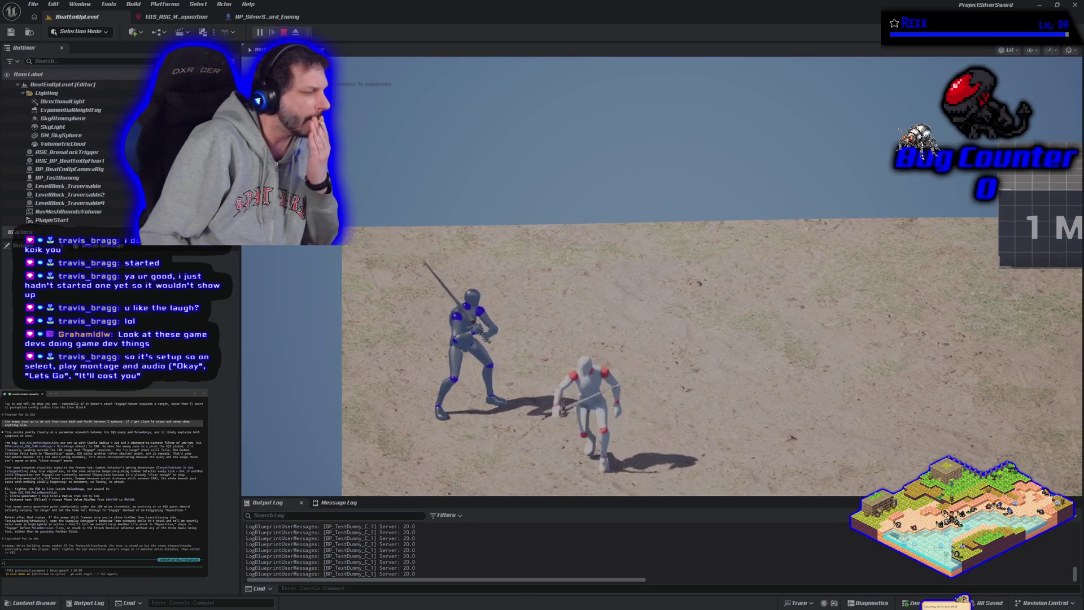
pyautogui.press('Escape')
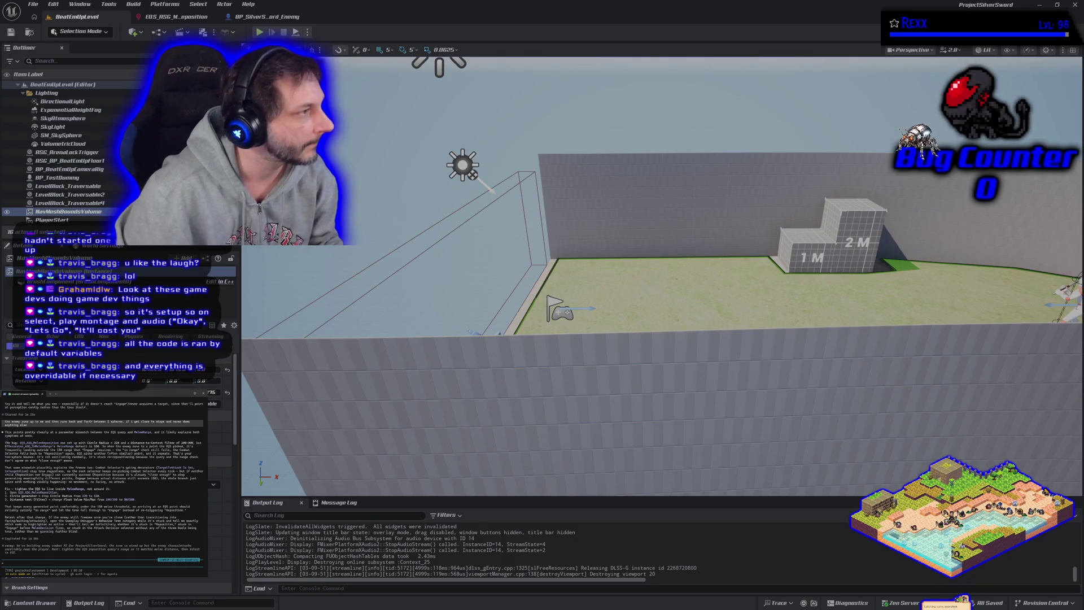
# Set the EQS_ASG_MeleeReposition generator's circle radius to 120 and save
pyautogui.click(172, 17)
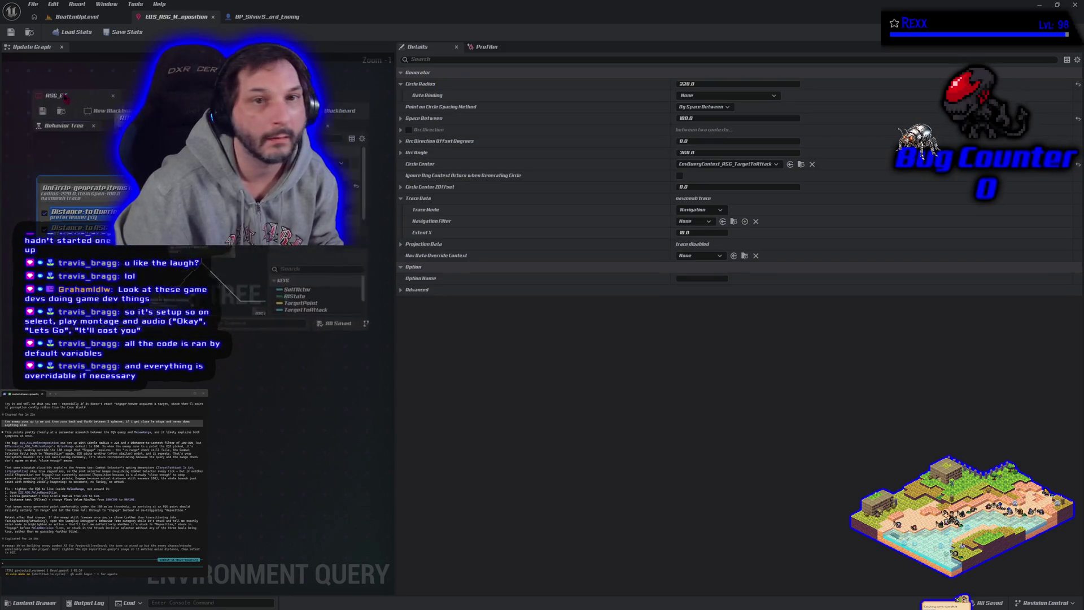
pyautogui.click(284, 19)
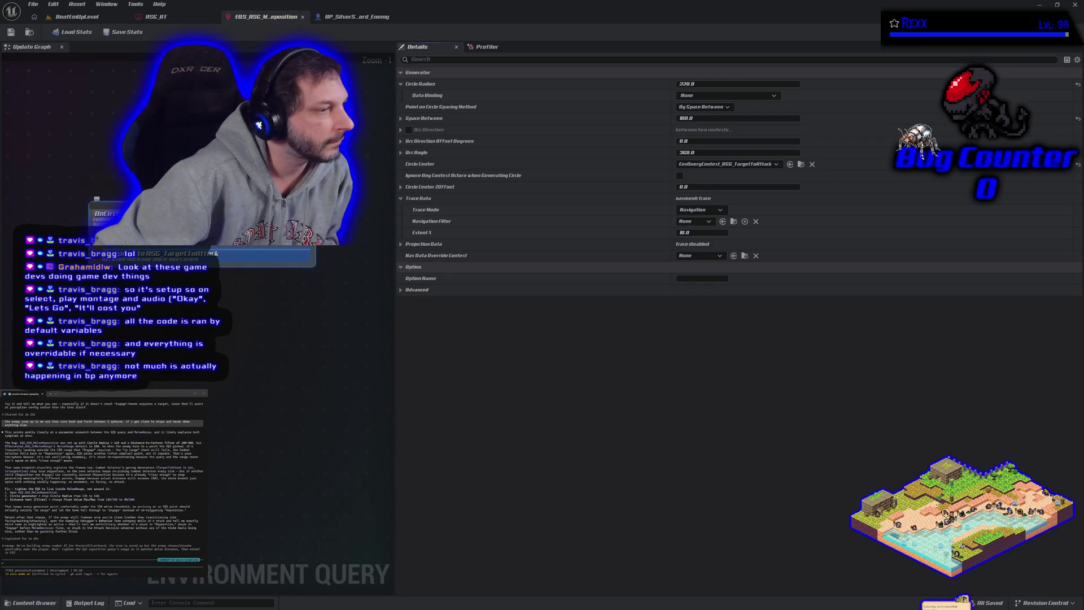
pyautogui.click(718, 84)
pyautogui.write('120')
pyautogui.press('Return')
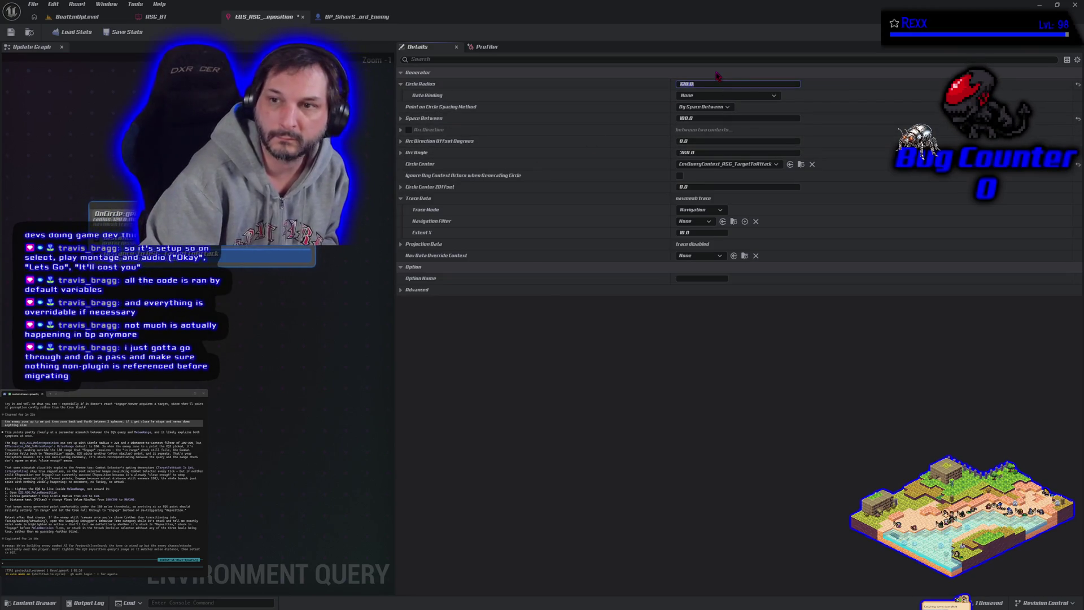
pyautogui.click(11, 32)
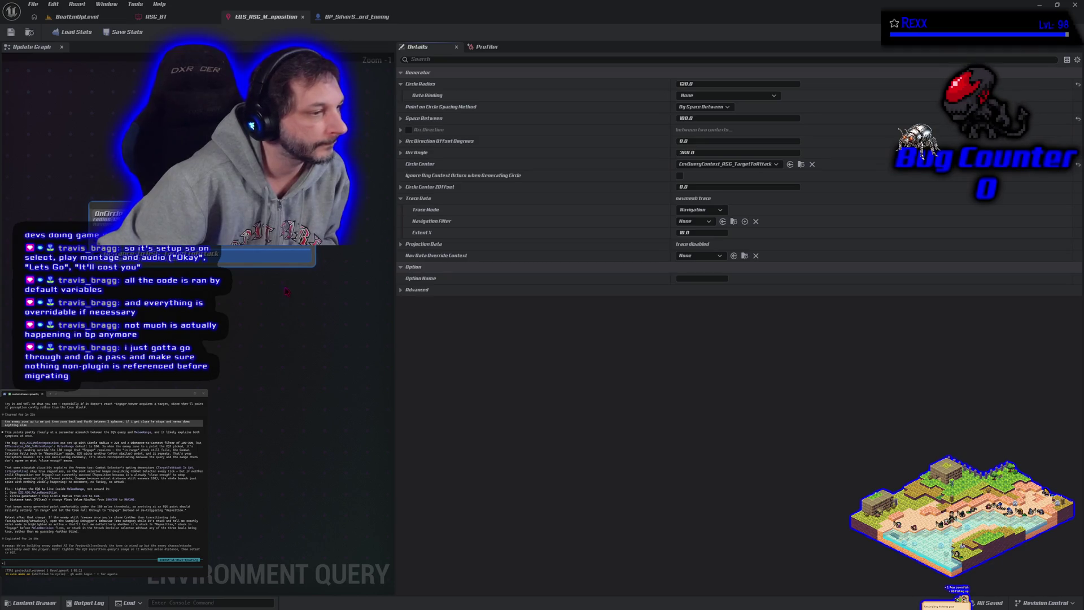
# Set the distance test range to min 50, max 140, save the query
pyautogui.click(232, 254)
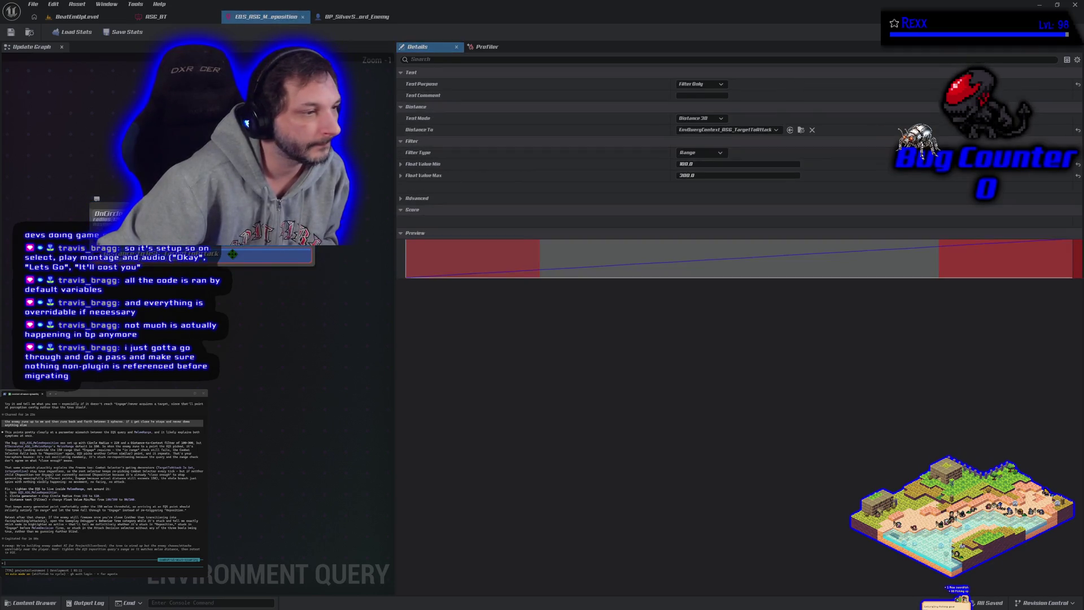
pyautogui.click(694, 164)
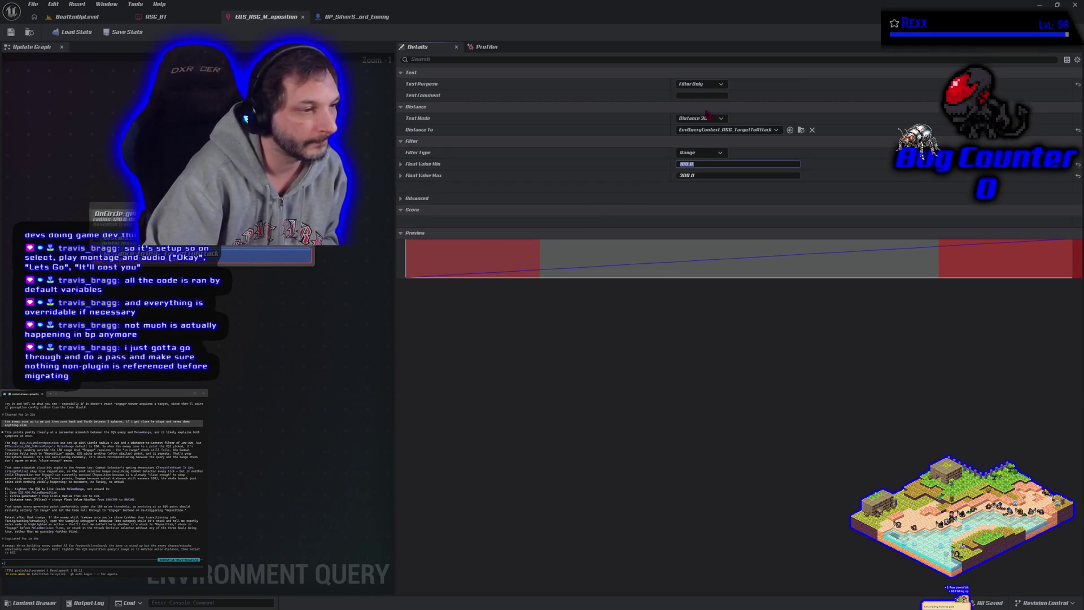
pyautogui.write('50')
pyautogui.press('Tab')
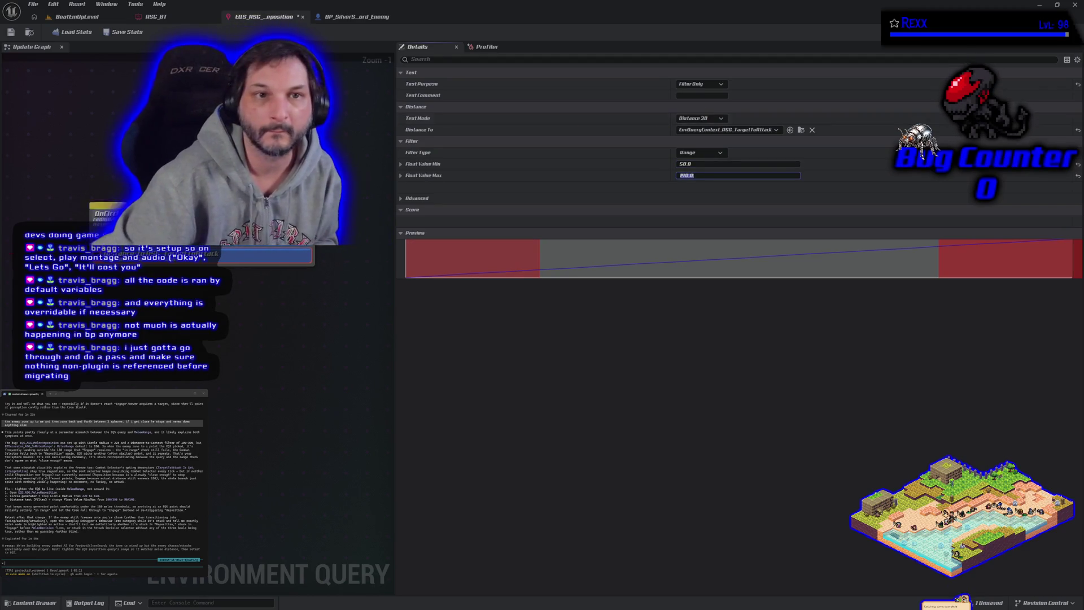
pyautogui.click(11, 32)
pyautogui.click(93, 17)
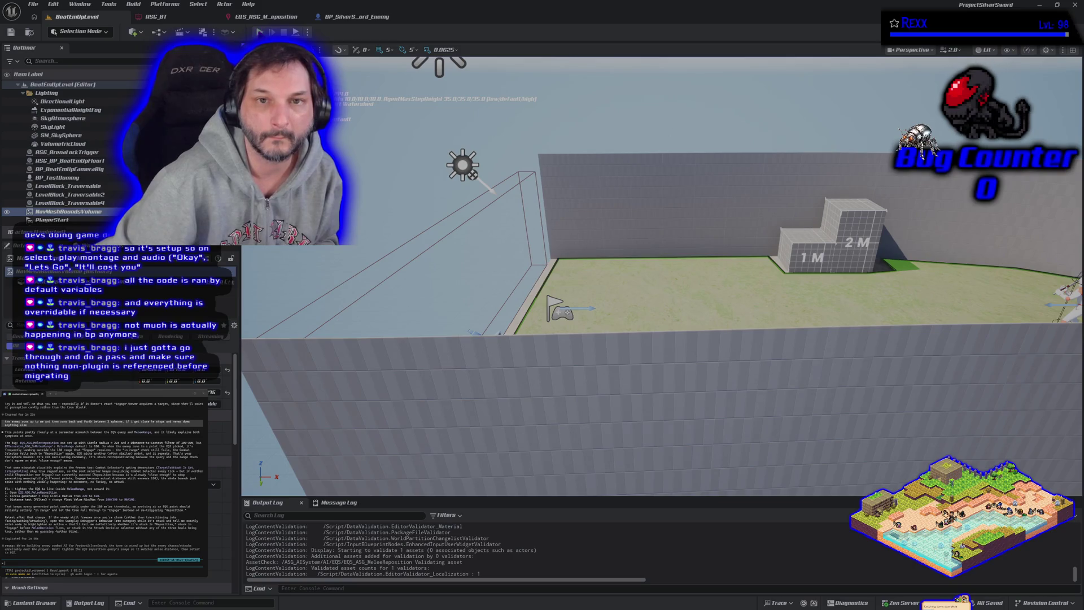
# Play-test the fight while watching ASG_BT run live, then stop simulating
pyautogui.click(260, 32)
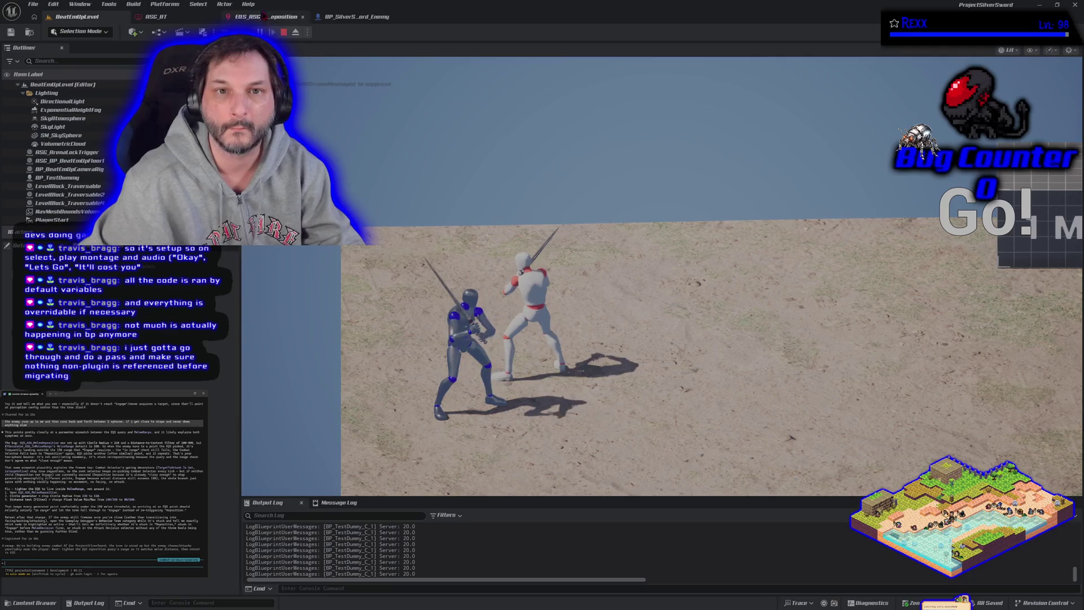
pyautogui.click(158, 16)
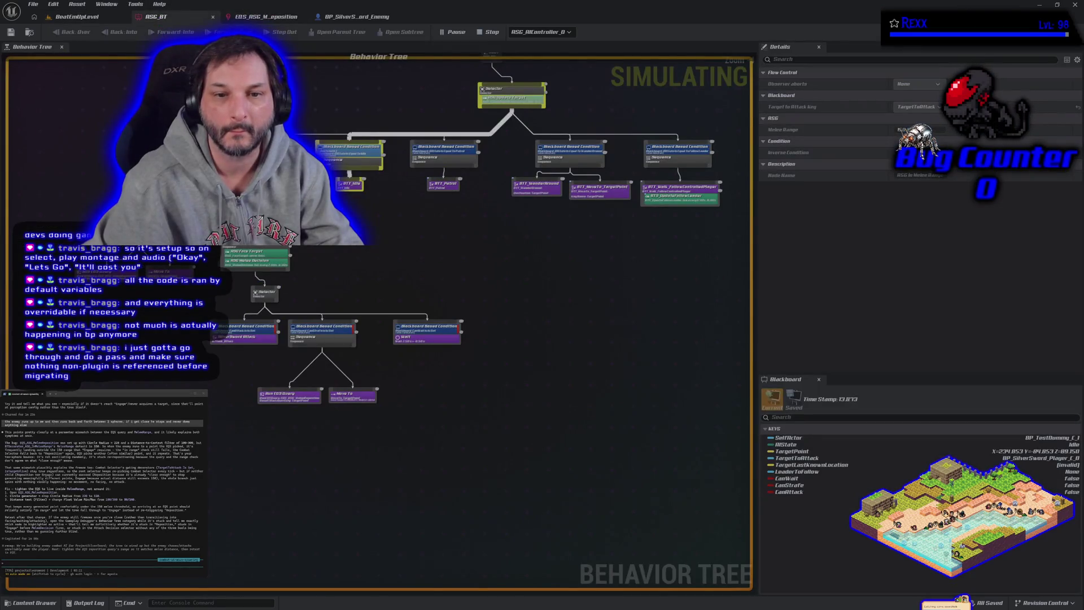
pyautogui.scroll(4, 188, 241)
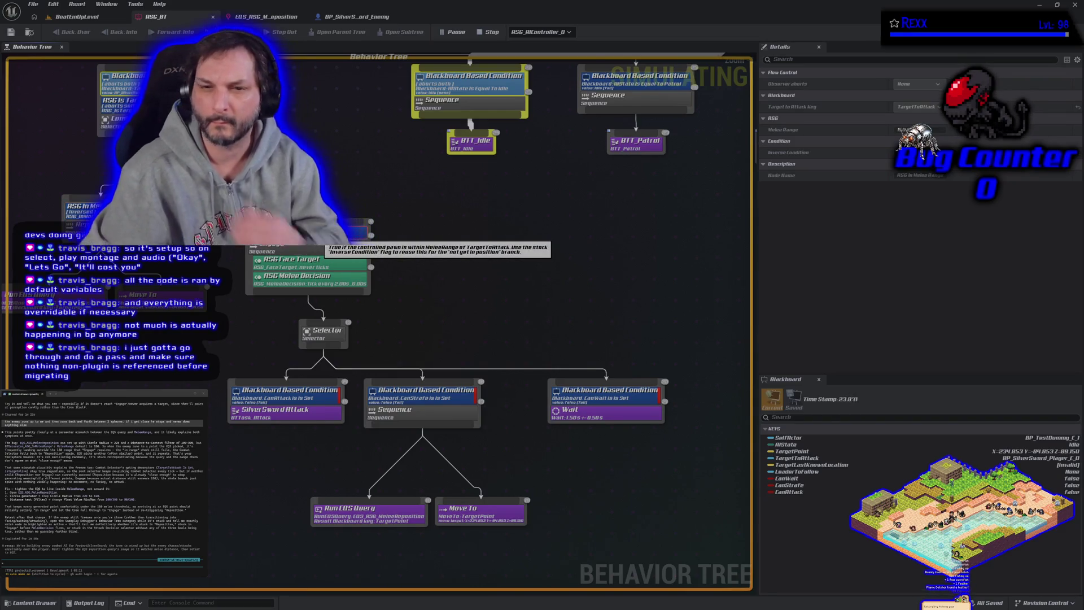
pyautogui.click(322, 268)
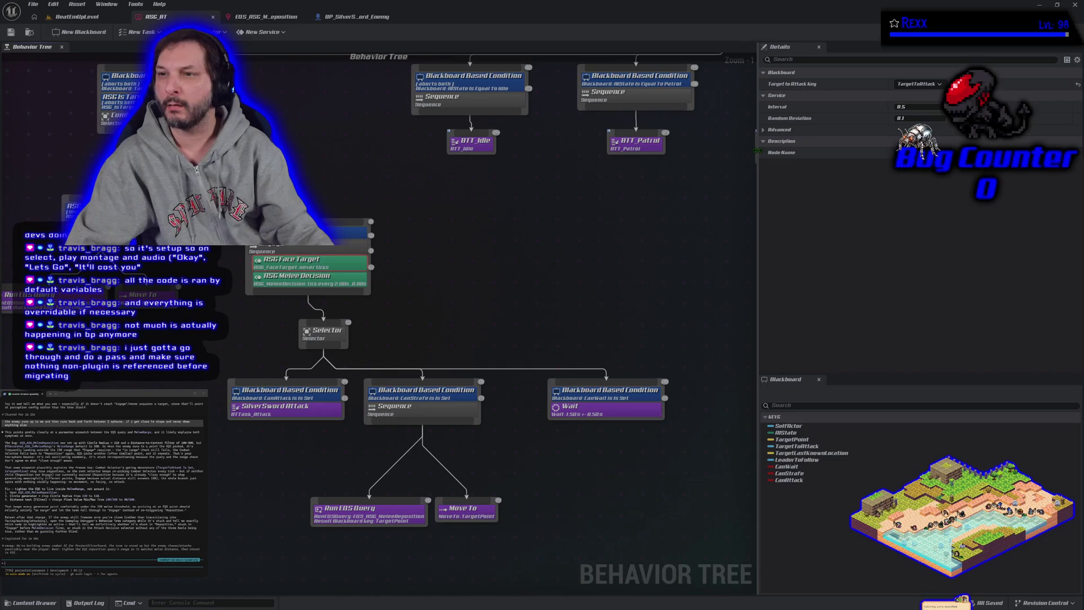
pyautogui.click(342, 277)
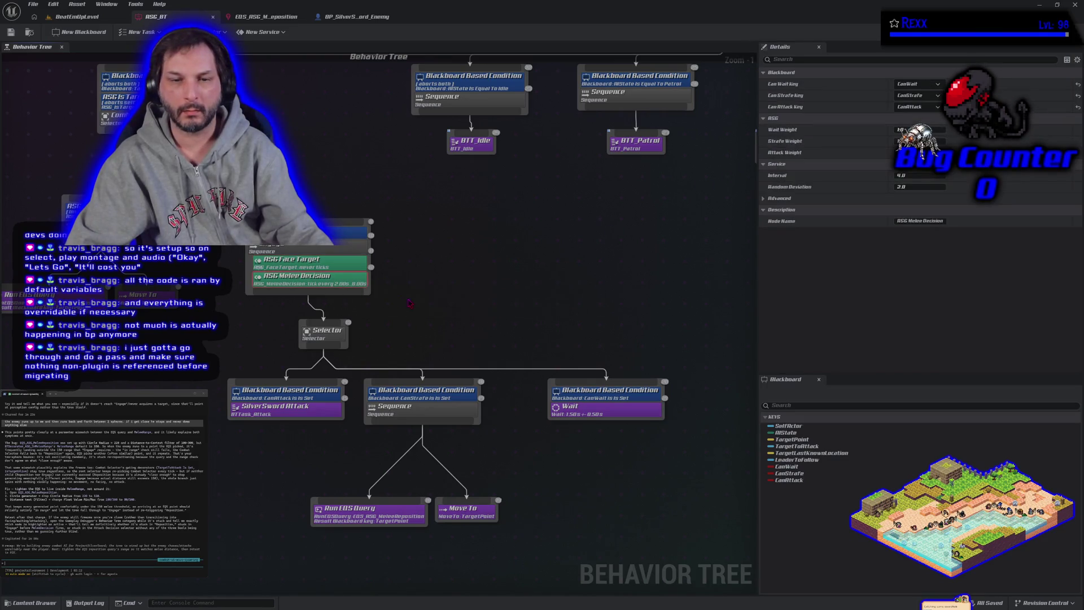
pyautogui.click(348, 267)
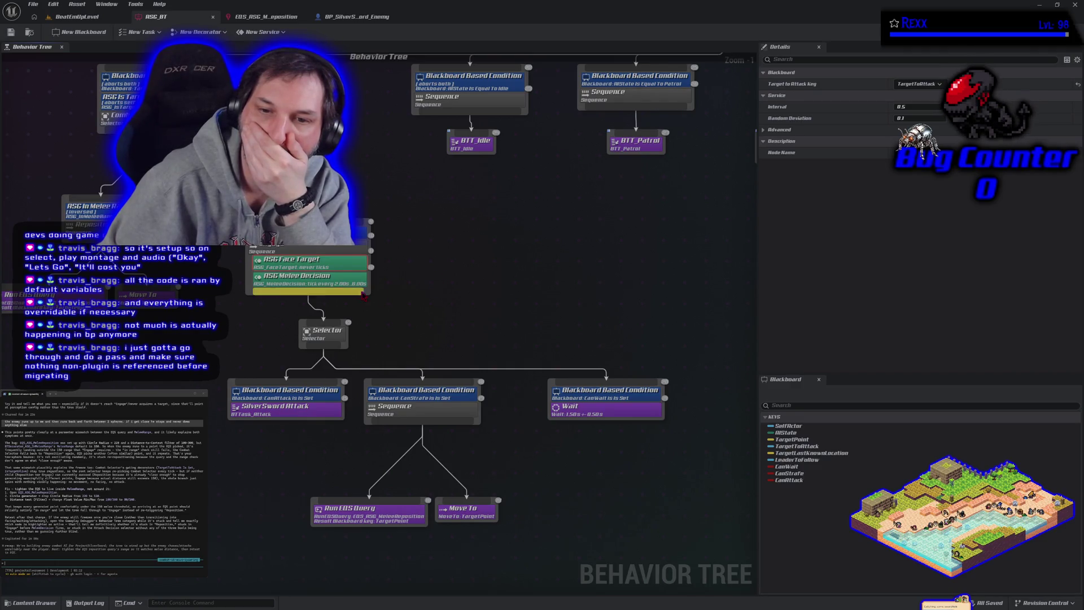
pyautogui.click(319, 279)
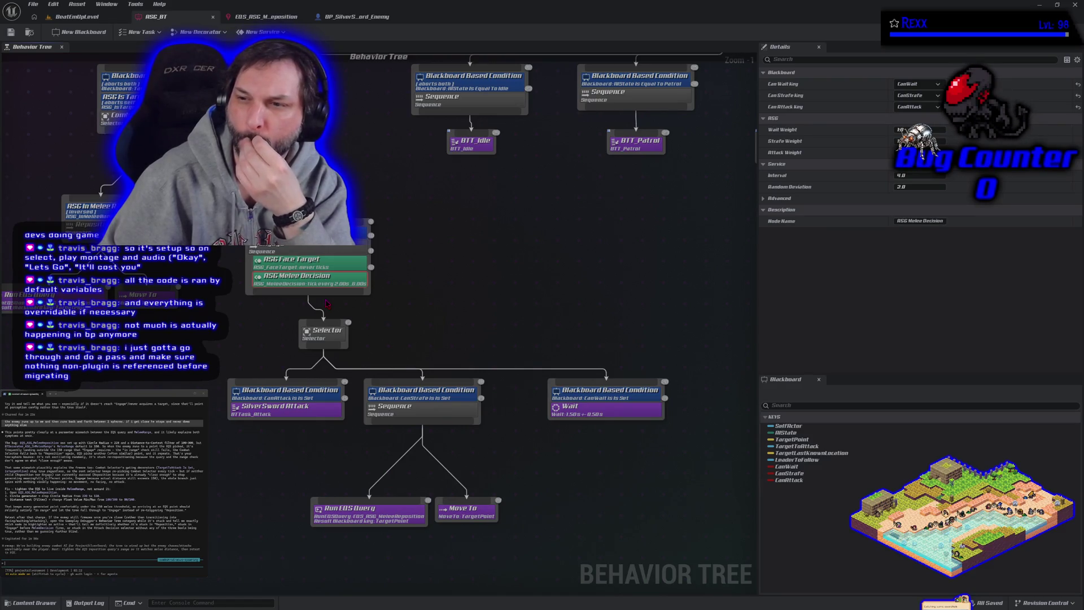
pyautogui.click(339, 267)
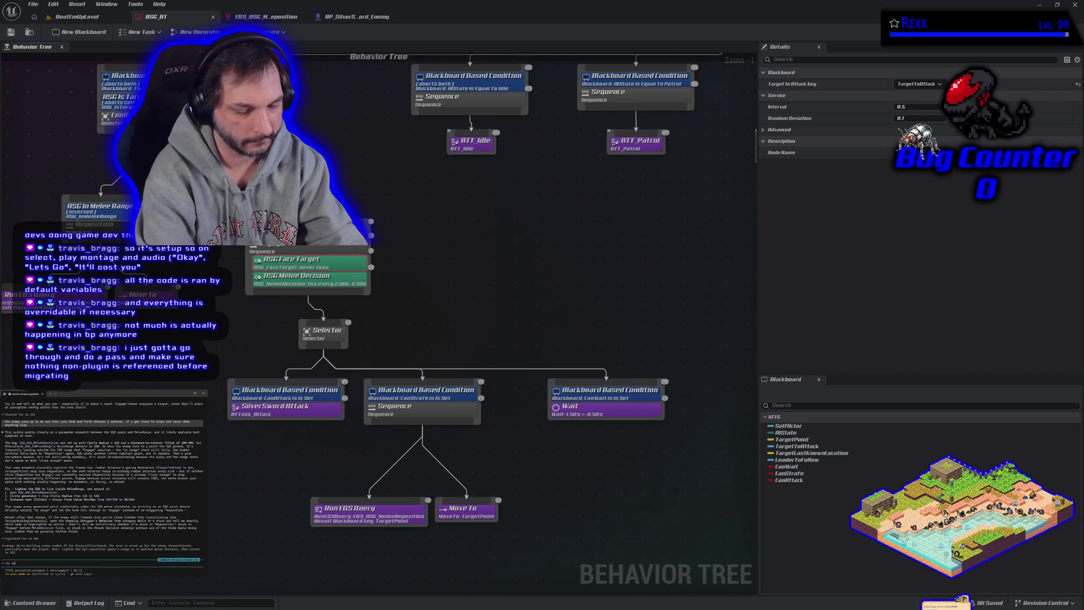
pyautogui.write('uck in engage')
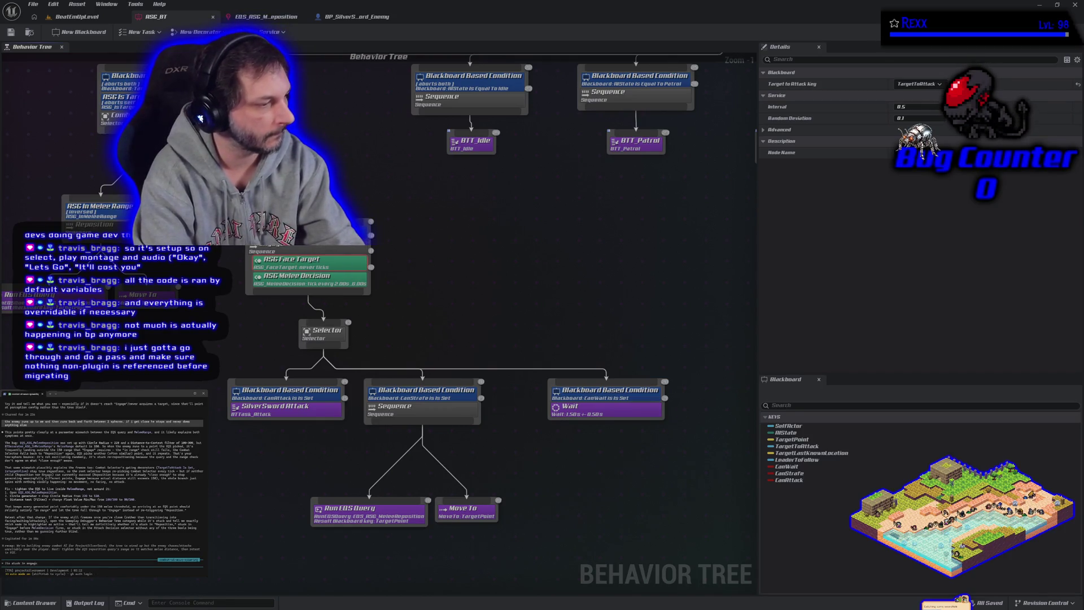
# Send the coding assistant the "its stuck in engage" report
pyautogui.press('Return')
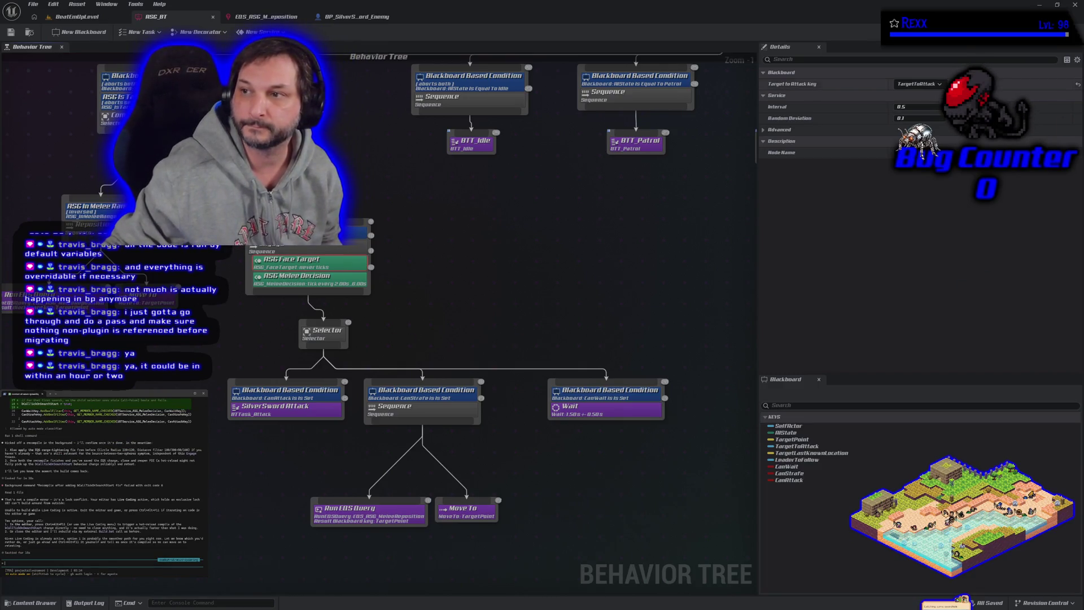
# Tell the coding assistant "closed editor"
pyautogui.click(1039, 5)
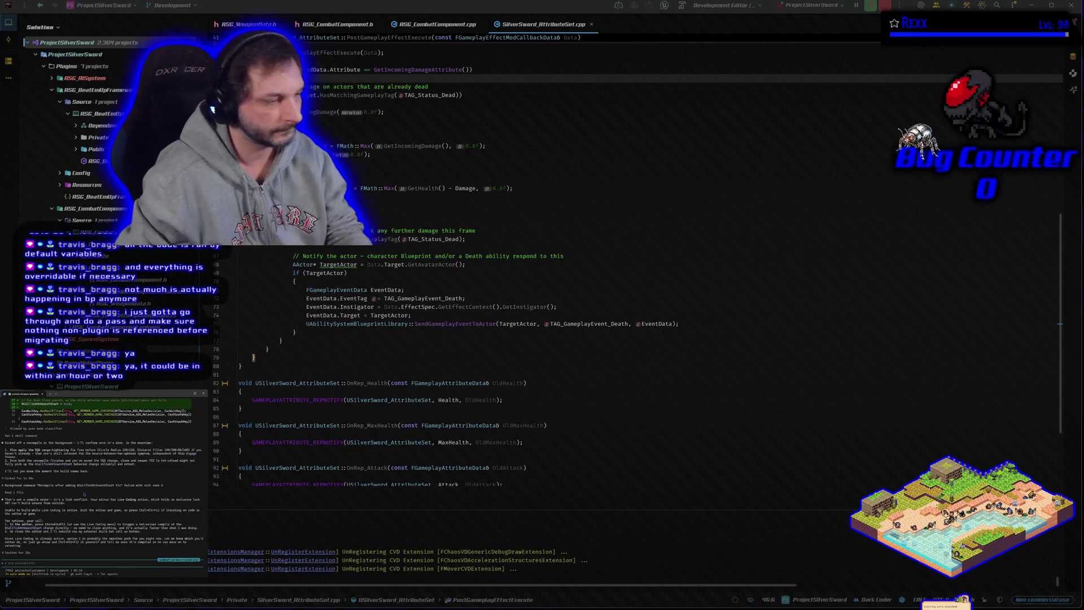
pyautogui.write('closed editor')
pyautogui.press('Return')
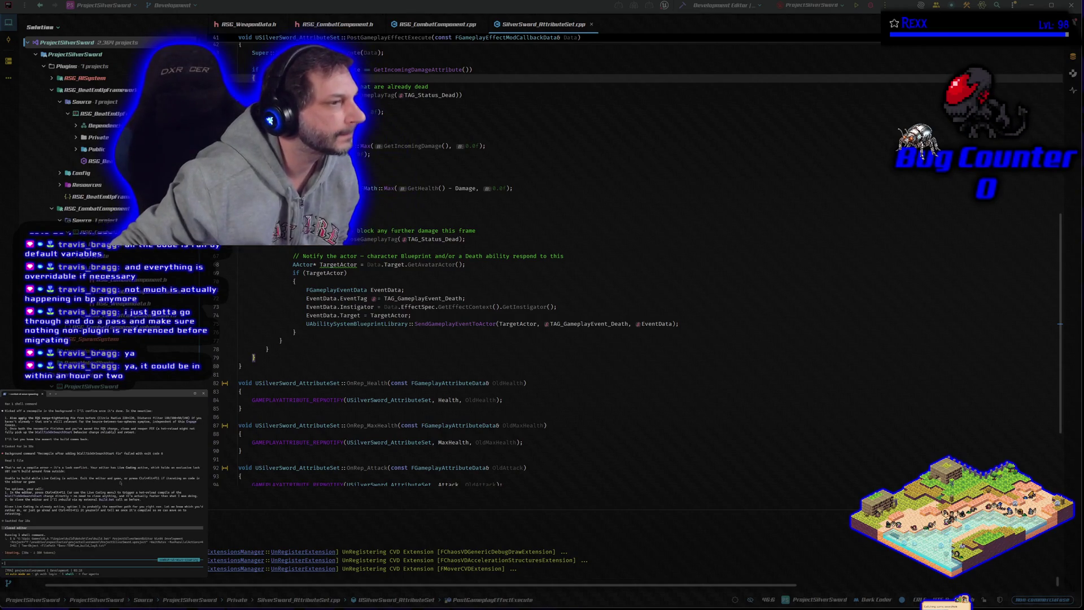
# Build the ProjectSilverSwordEditor target in Rider until it reports Succeeded
pyautogui.scroll(2, 120, 503)
pyautogui.scroll(5, 119, 503)
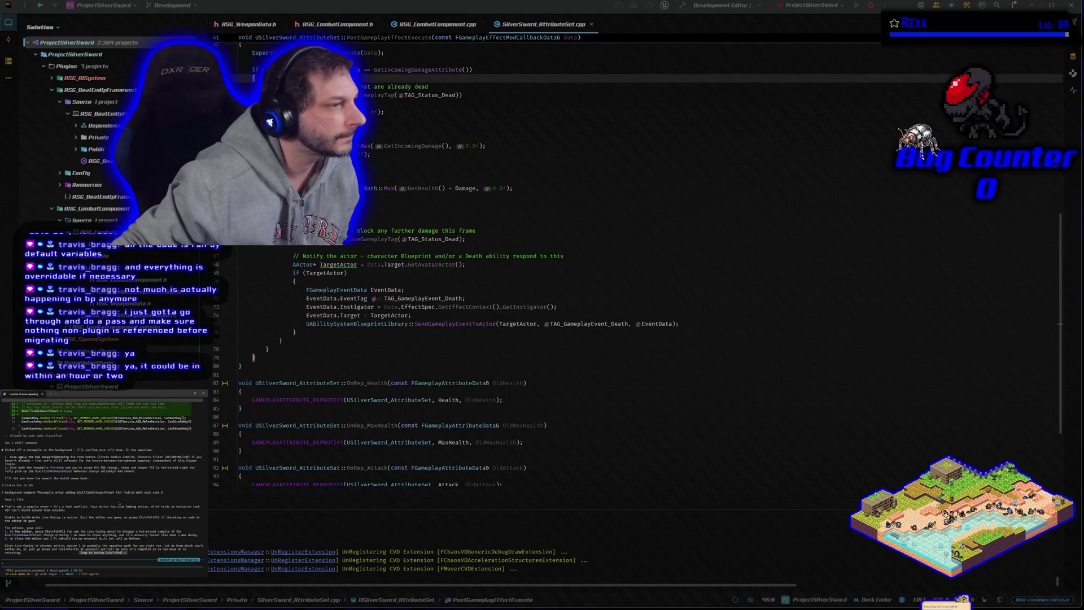
pyautogui.scroll(4, 119, 507)
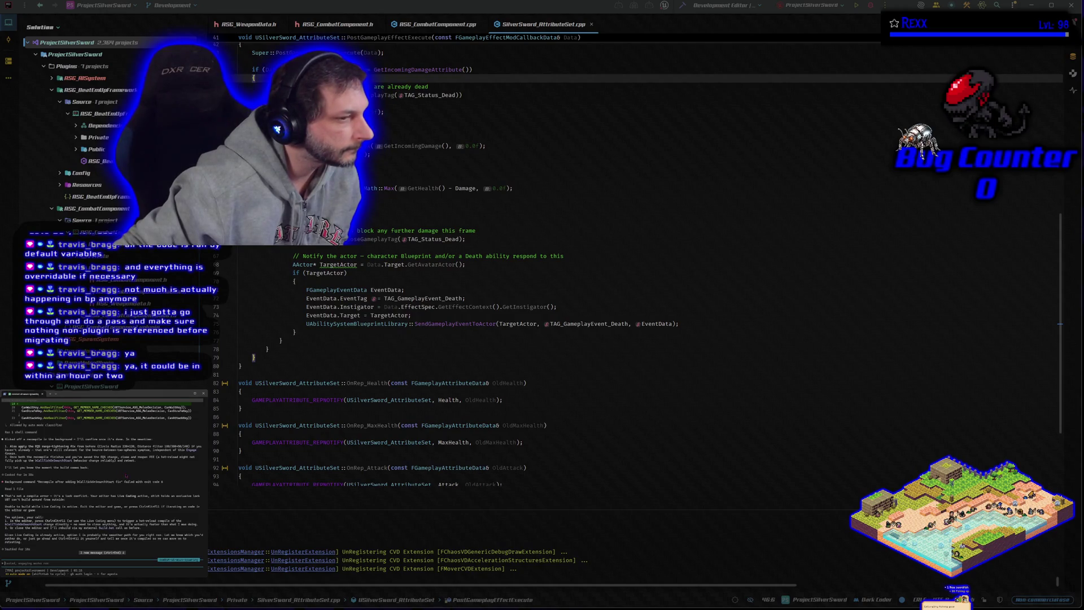
pyautogui.scroll(-5, 125, 476)
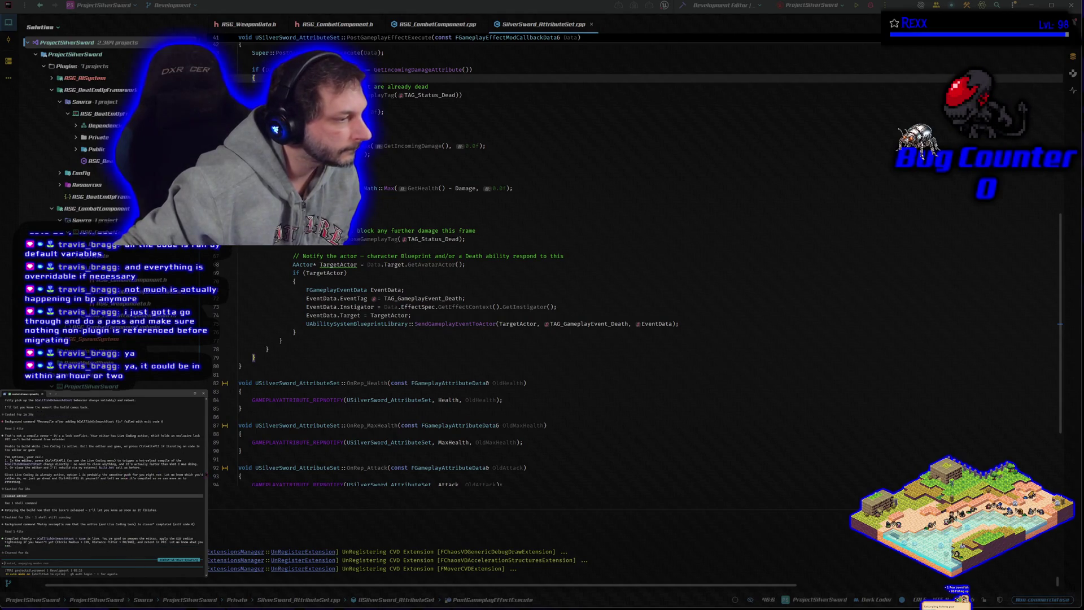
pyautogui.click(682, 11)
pyautogui.click(871, 8)
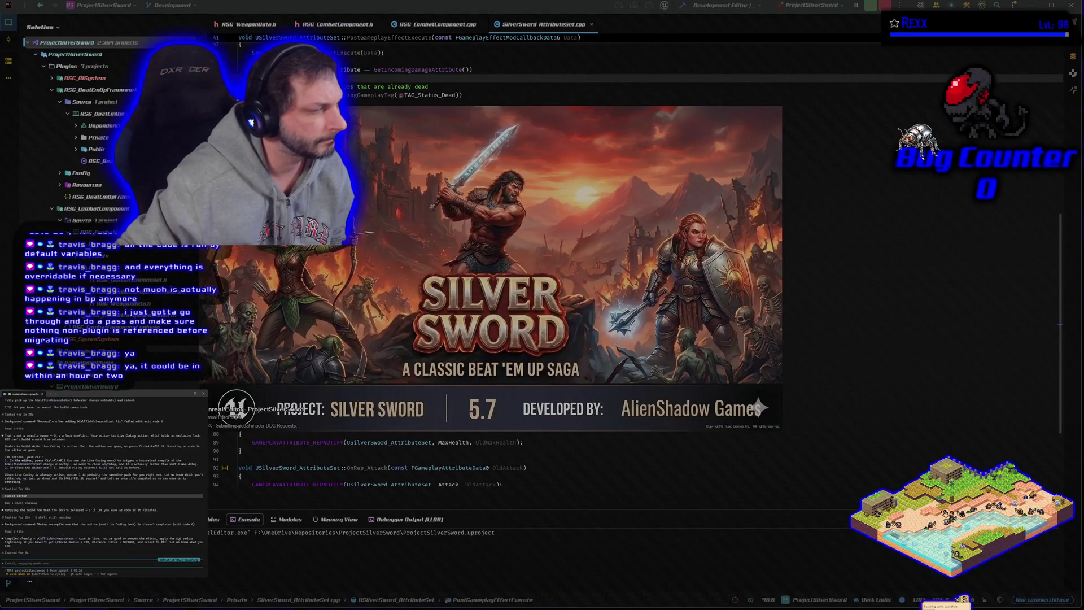
# Tell the assistant the mob radius tightening applied and the editor is loading
pyautogui.write('did apply t')
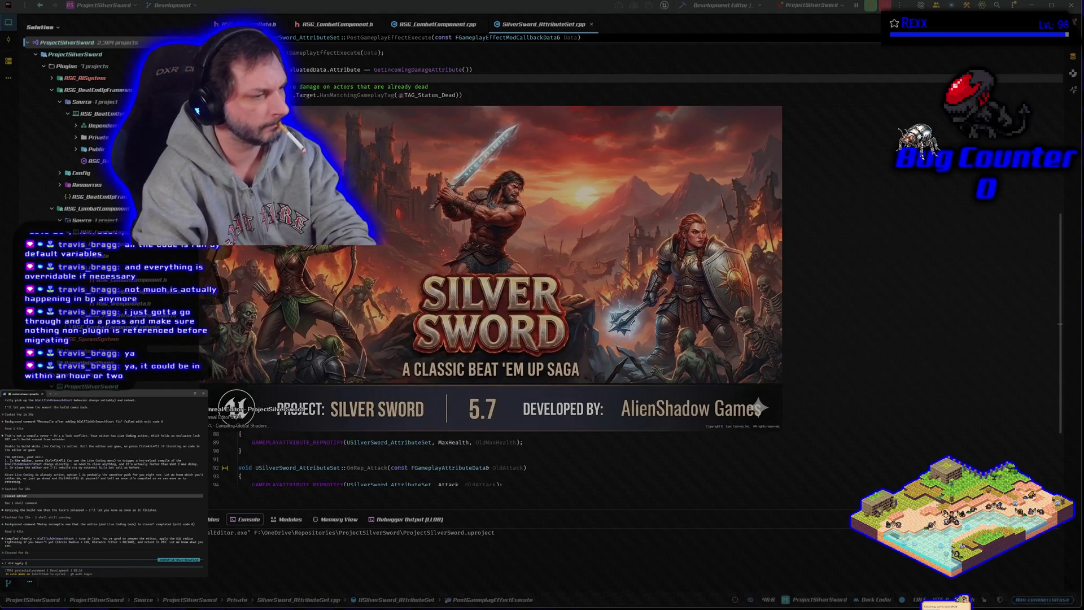
pyautogui.write('hose mob')
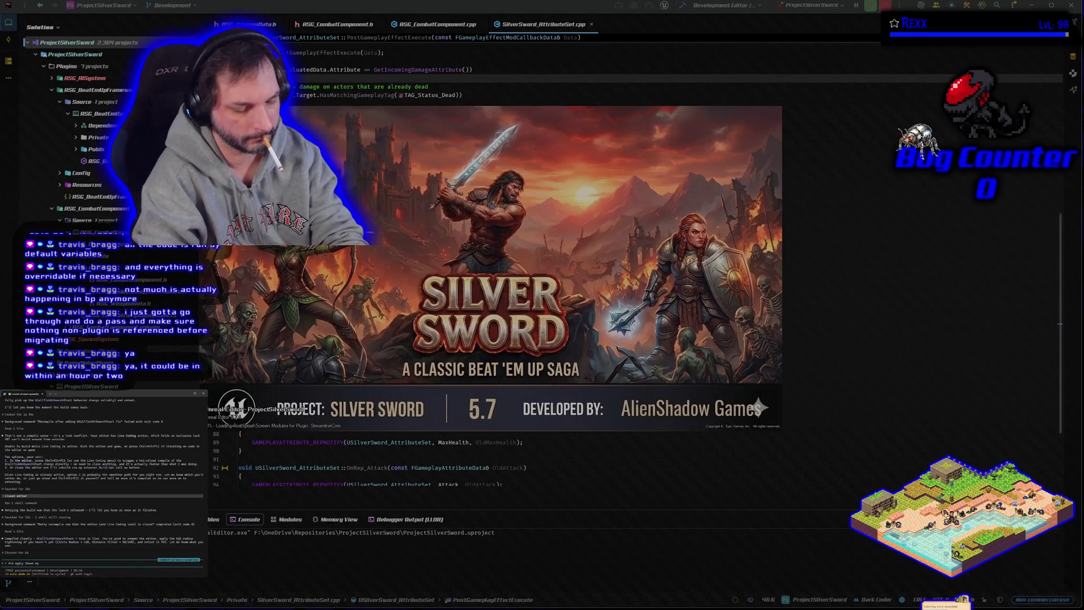
pyautogui.write(' radius')
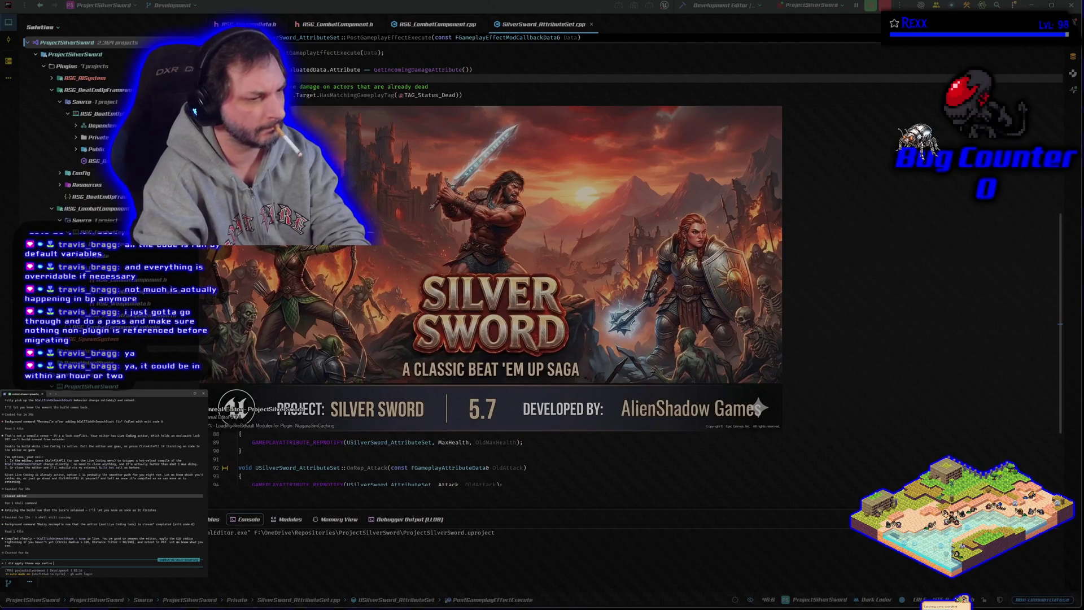
pyautogui.write(' tight')
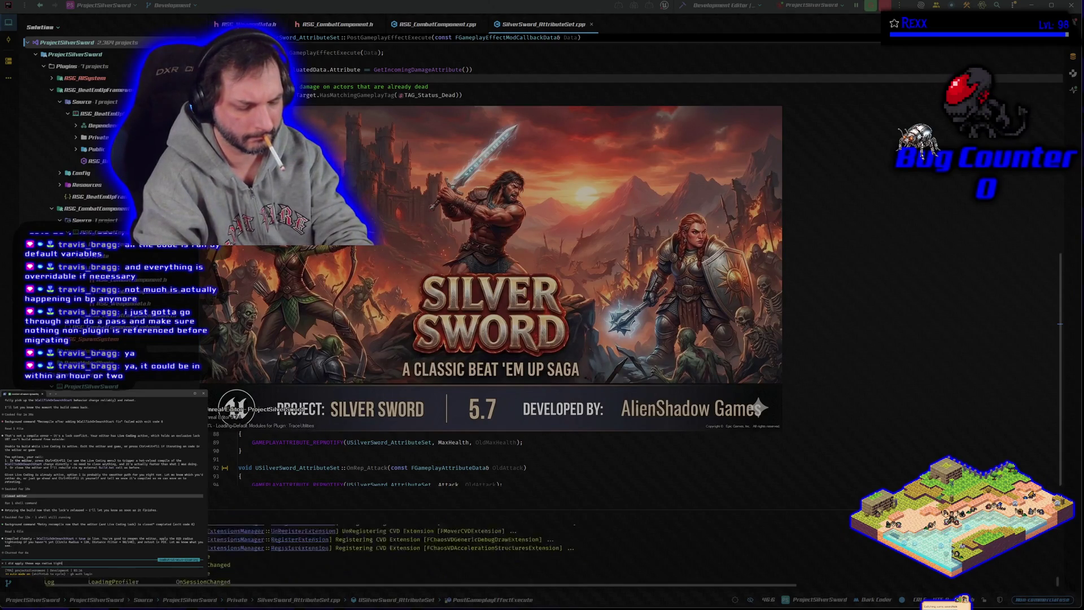
pyautogui.write('ening b')
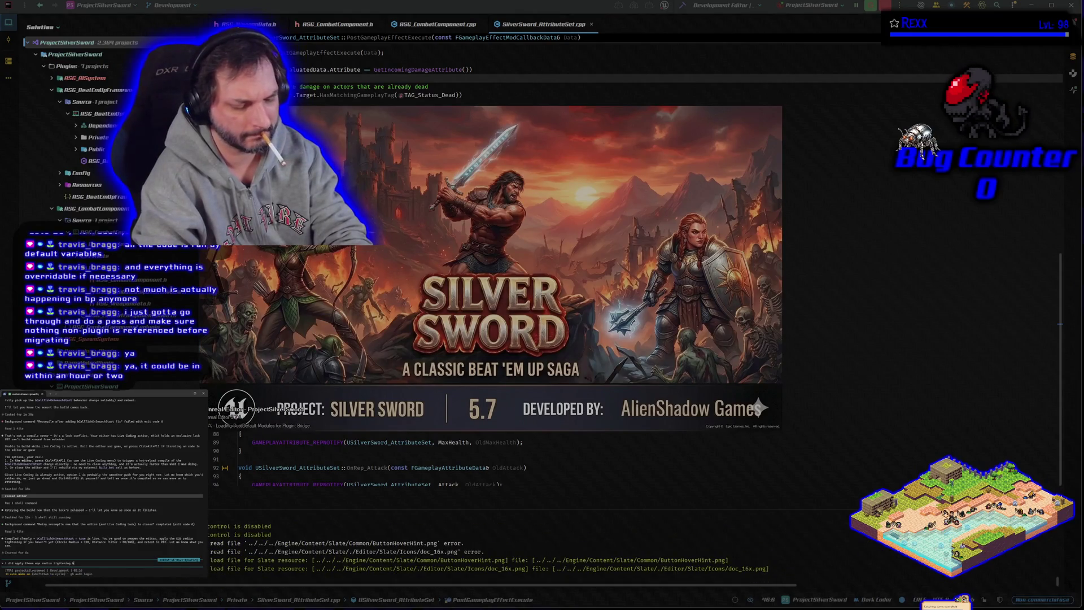
pyautogui.write('ut the last')
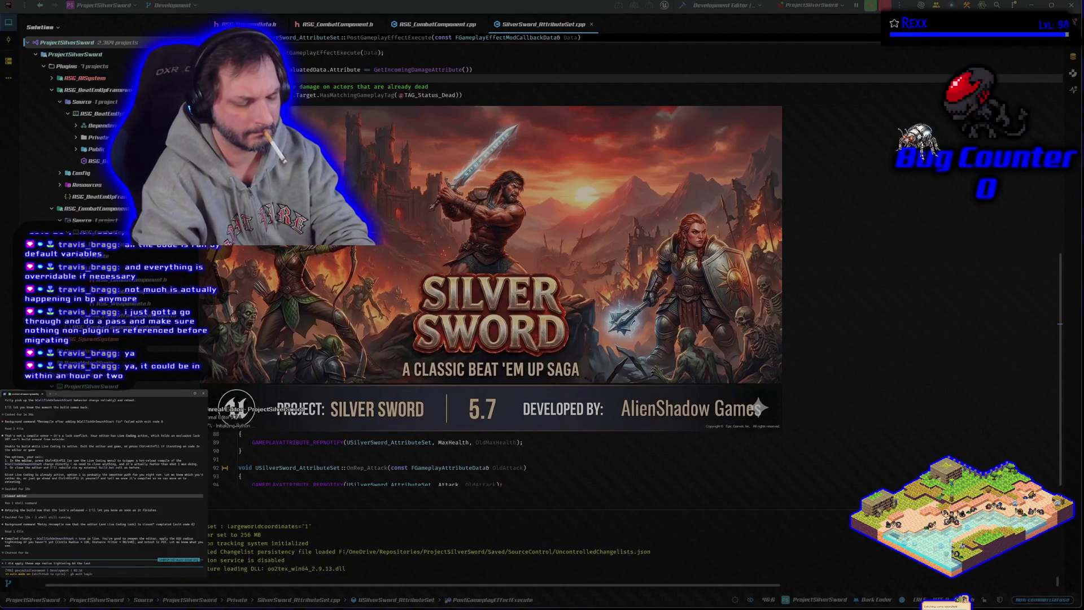
pyautogui.write(' test, loading ue5')
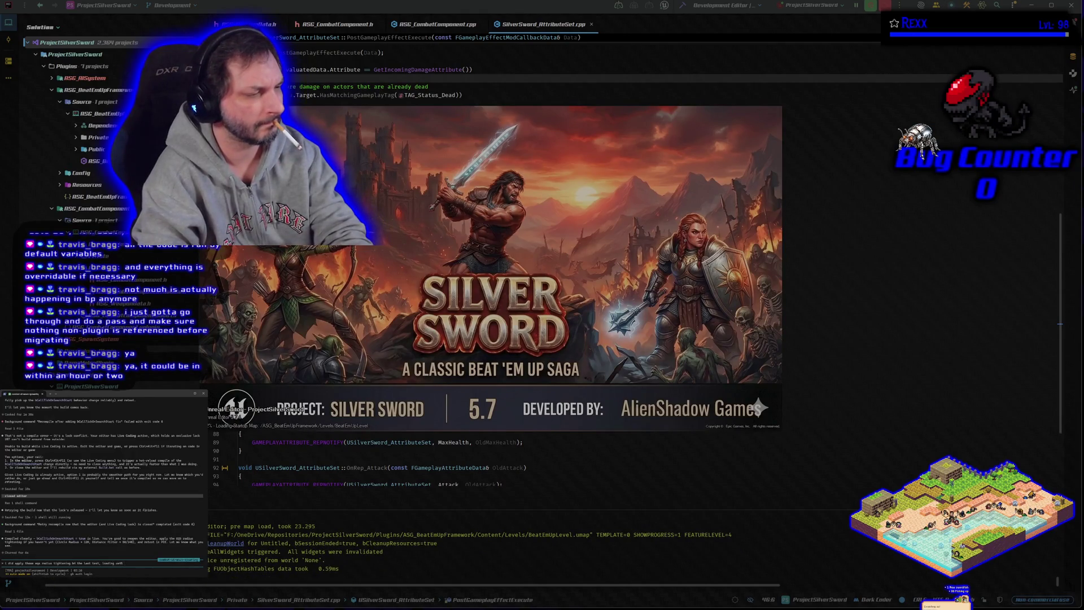
pyautogui.press('BackSpace')
pyautogui.press('BackSpace')
pyautogui.press('BackSpace')
pyautogui.write('the editor now')
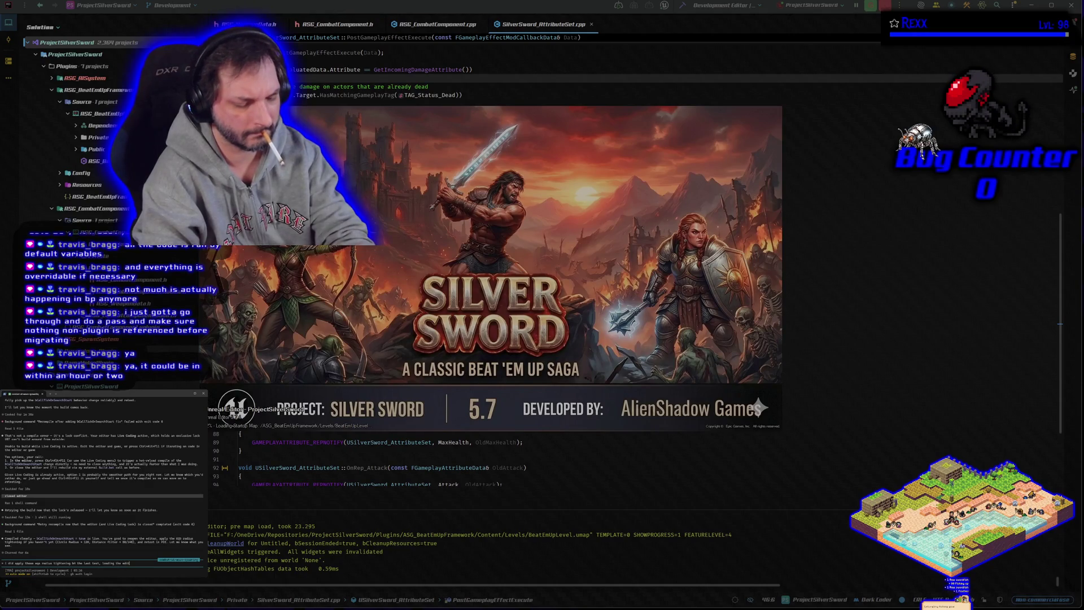
pyautogui.press('Return')
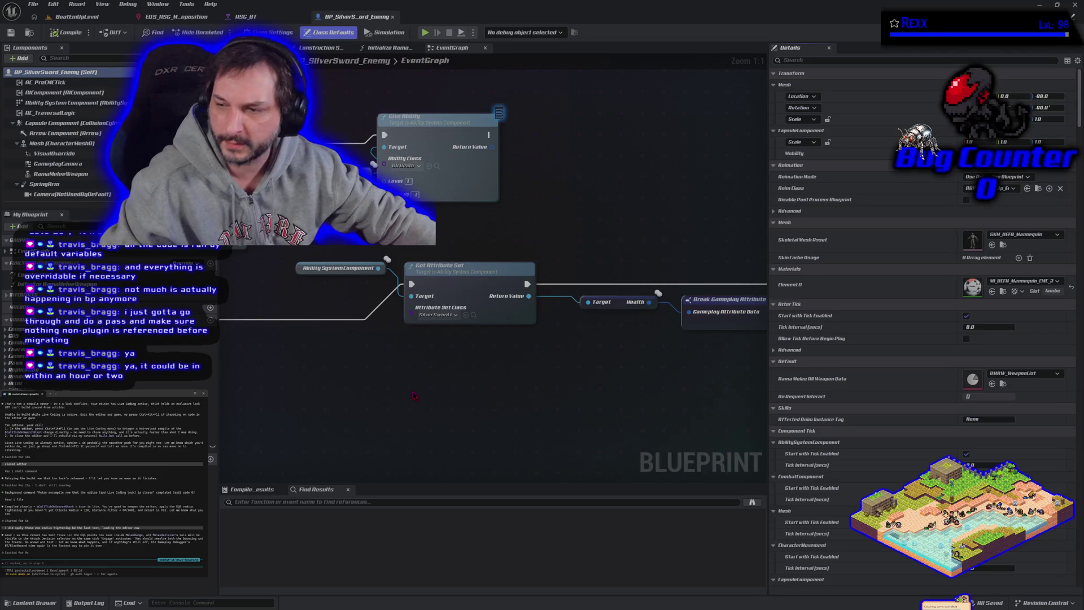
# Run two BeatEmUpLevel play sessions of the sword fight, then bring up the RSG_BT behavior tree
pyautogui.click(82, 17)
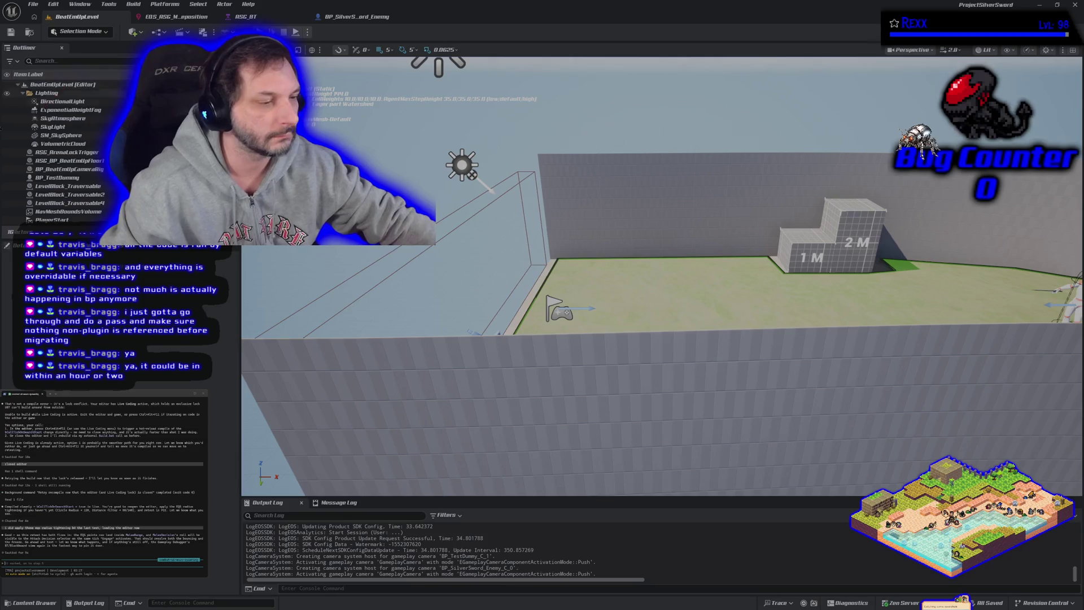
pyautogui.click(295, 32)
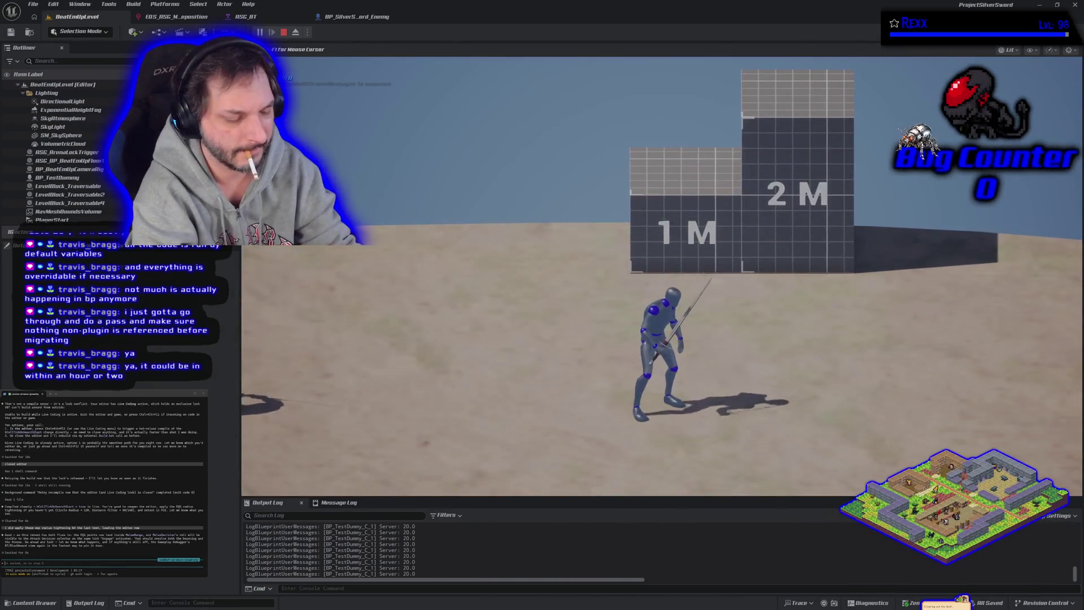
pyautogui.press('Escape')
pyautogui.click(260, 32)
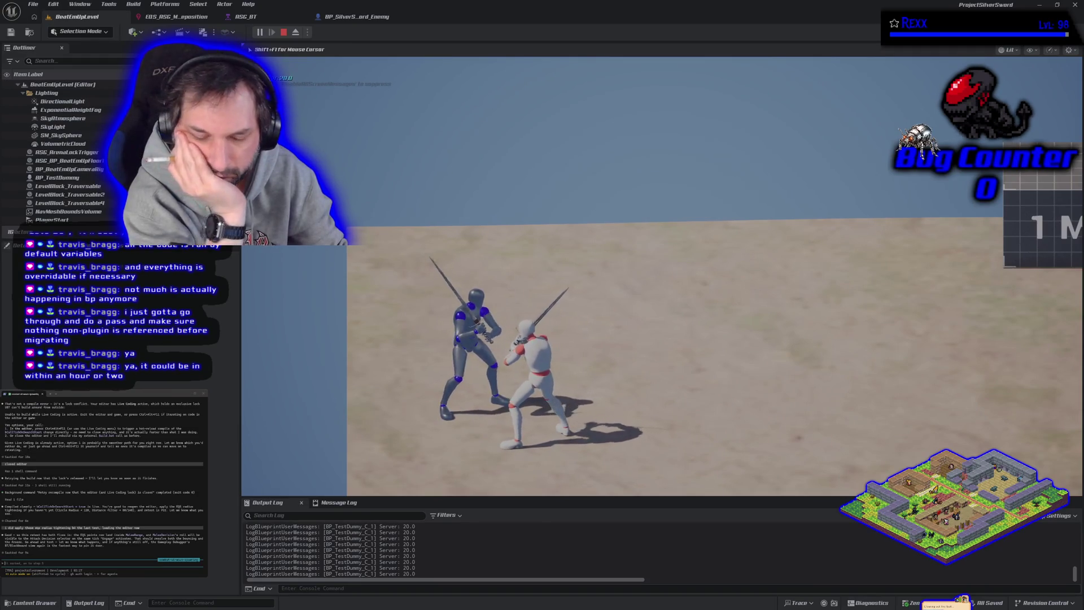
pyautogui.press('Escape')
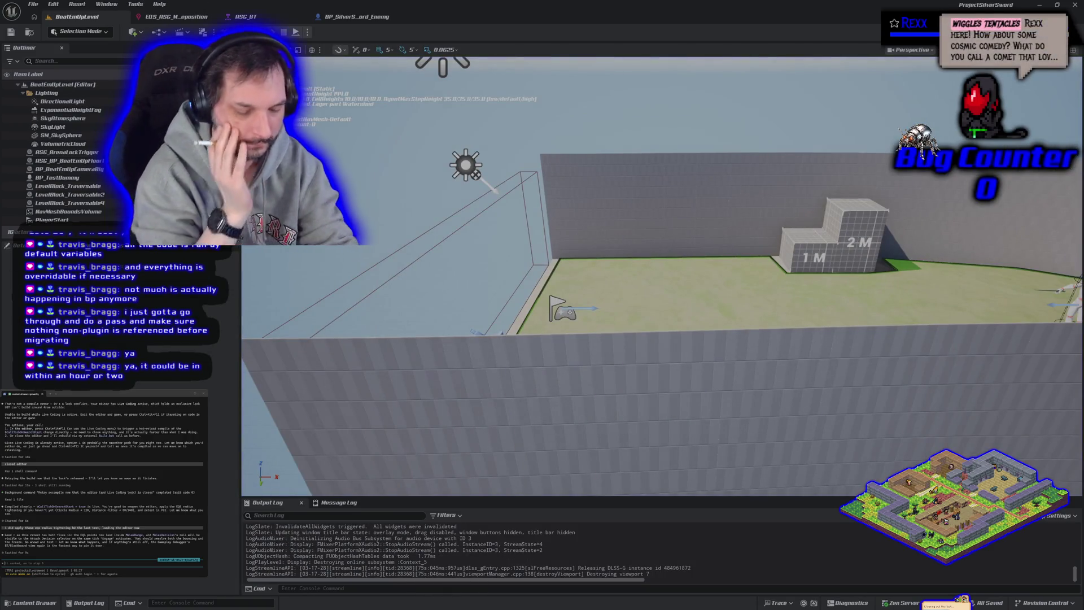
pyautogui.click(307, 16)
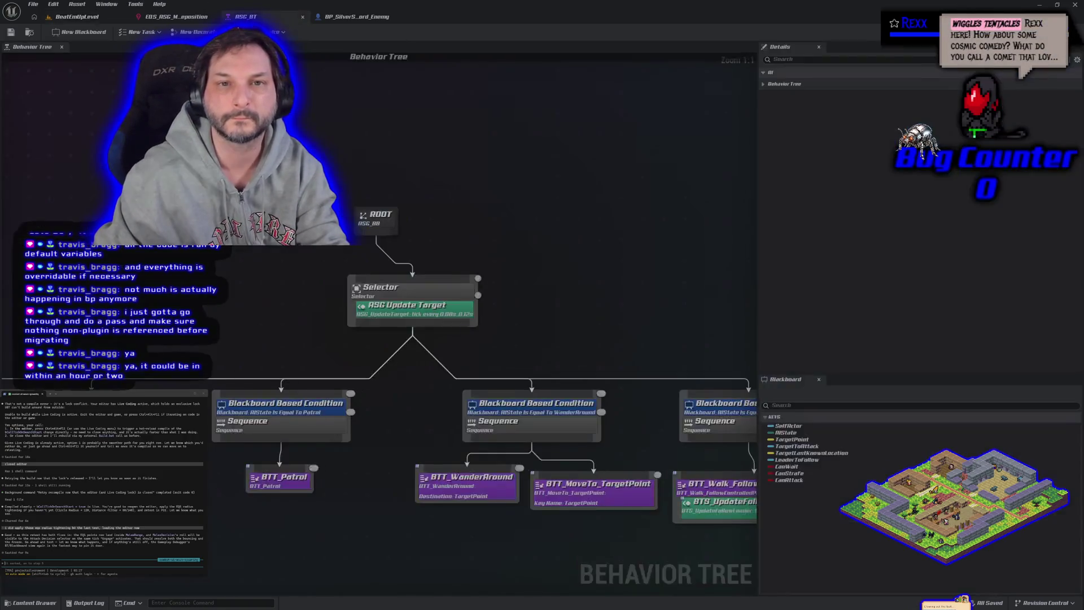
# Widen the behavior tree window beside the level and bring the BTT_Idle and BTT_Patrol branches into view
pyautogui.click(77, 16)
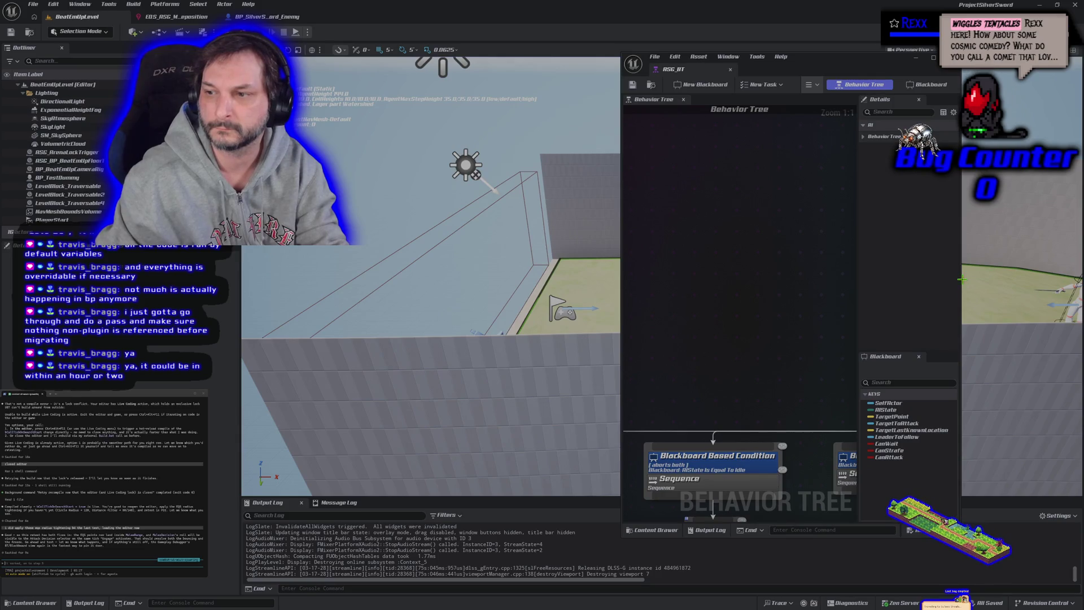
pyautogui.moveTo(961, 279); pyautogui.dragTo(1060, 319)
pyautogui.scroll(-1, 779, 270)
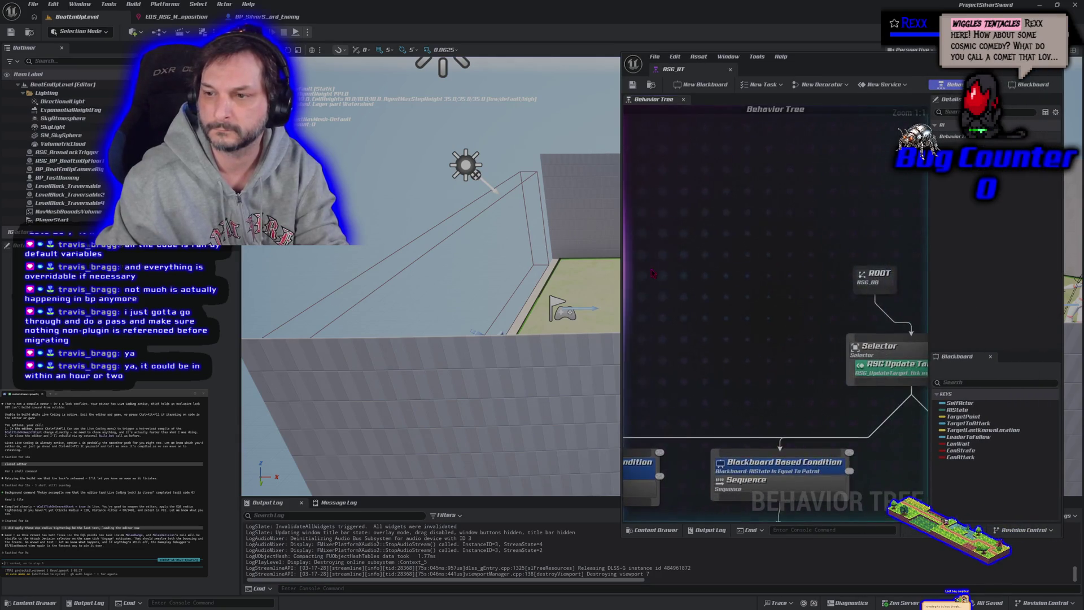
pyautogui.moveTo(779, 270)
pyautogui.mouseDown()
pyautogui.moveTo(768, 125)
pyautogui.moveTo(759, 128)
pyautogui.mouseUp()
pyautogui.scroll(-1, 768, 125)
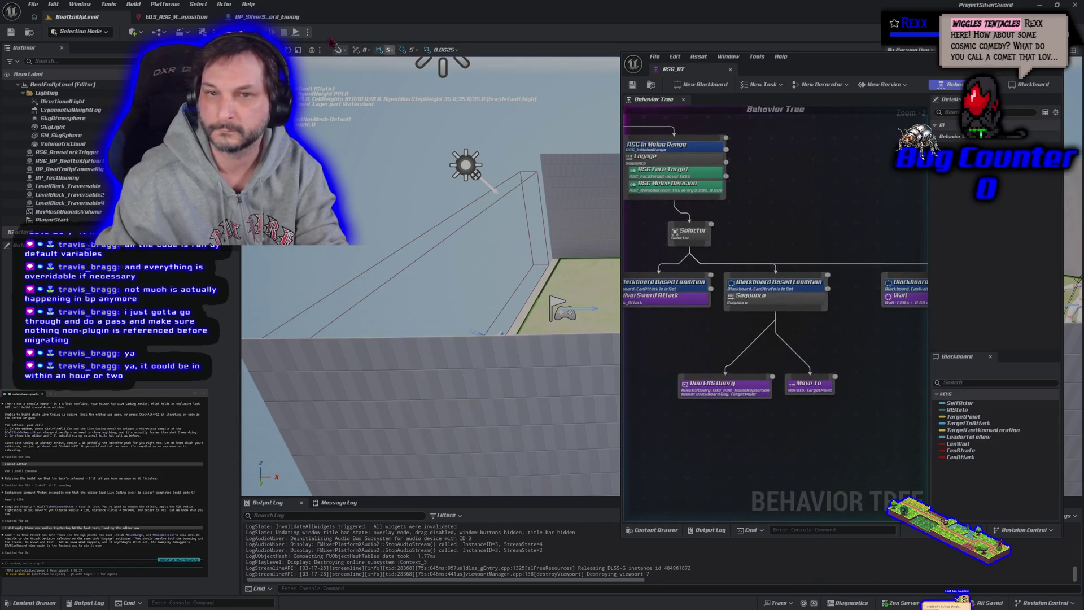
# Play-test the level while watching the whole behavior tree debug live, then stop
pyautogui.click(295, 33)
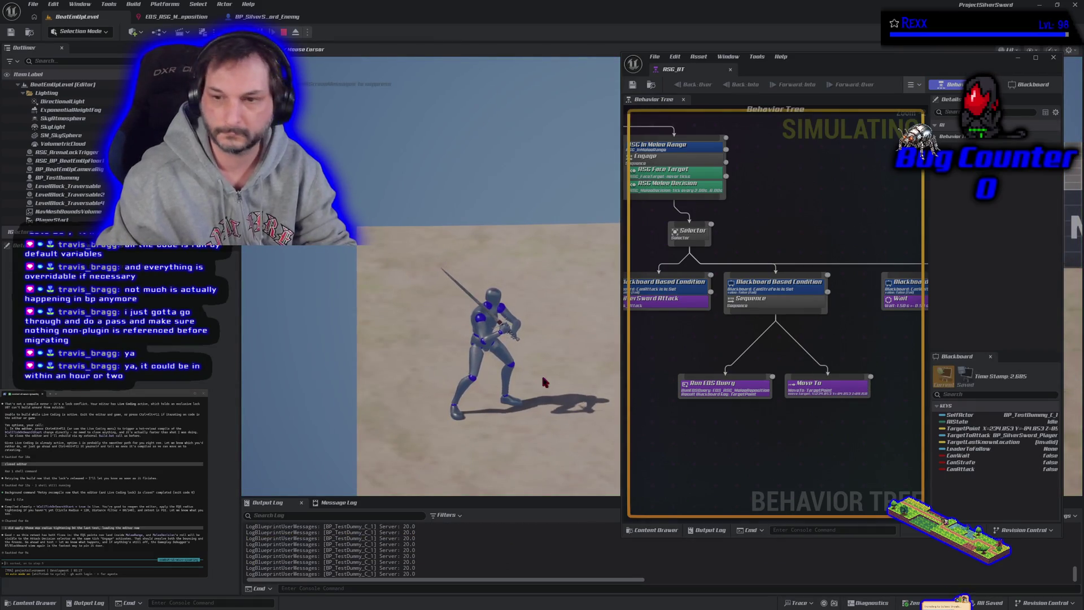
pyautogui.moveTo(716, 342)
pyautogui.mouseDown()
pyautogui.moveTo(634, 351)
pyautogui.moveTo(712, 367)
pyautogui.mouseUp()
pyautogui.scroll(-1, 688, 344)
pyautogui.scroll(-4, 711, 367)
pyautogui.moveTo(779, 387); pyautogui.dragTo(788, 322)
pyautogui.scroll(3, 788, 322)
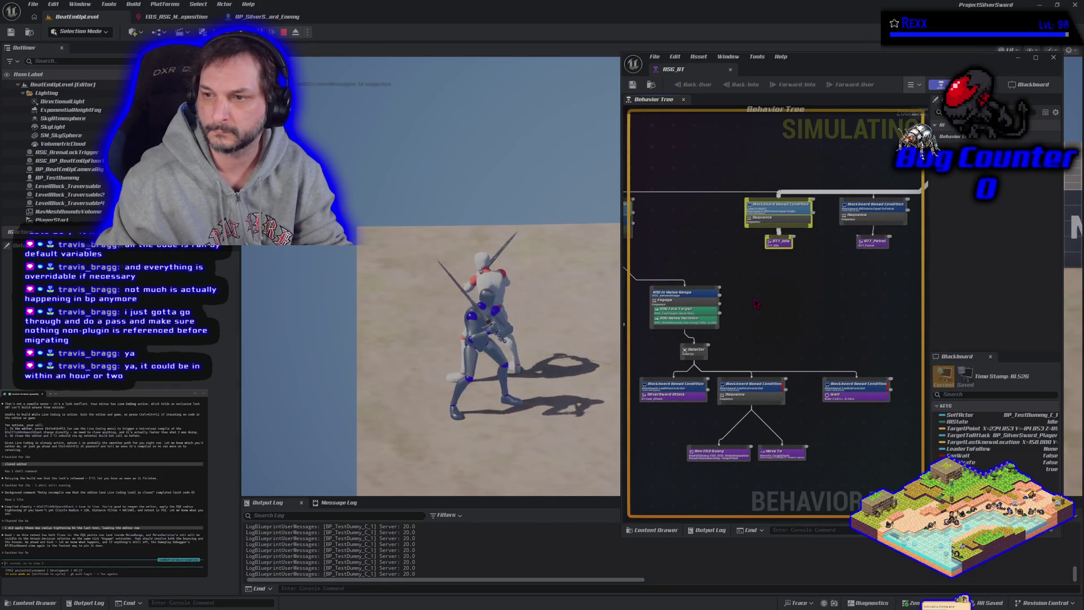
pyautogui.moveTo(768, 310)
pyautogui.mouseDown()
pyautogui.moveTo(777, 301)
pyautogui.moveTo(863, 318)
pyautogui.moveTo(823, 303)
pyautogui.moveTo(791, 312)
pyautogui.mouseUp()
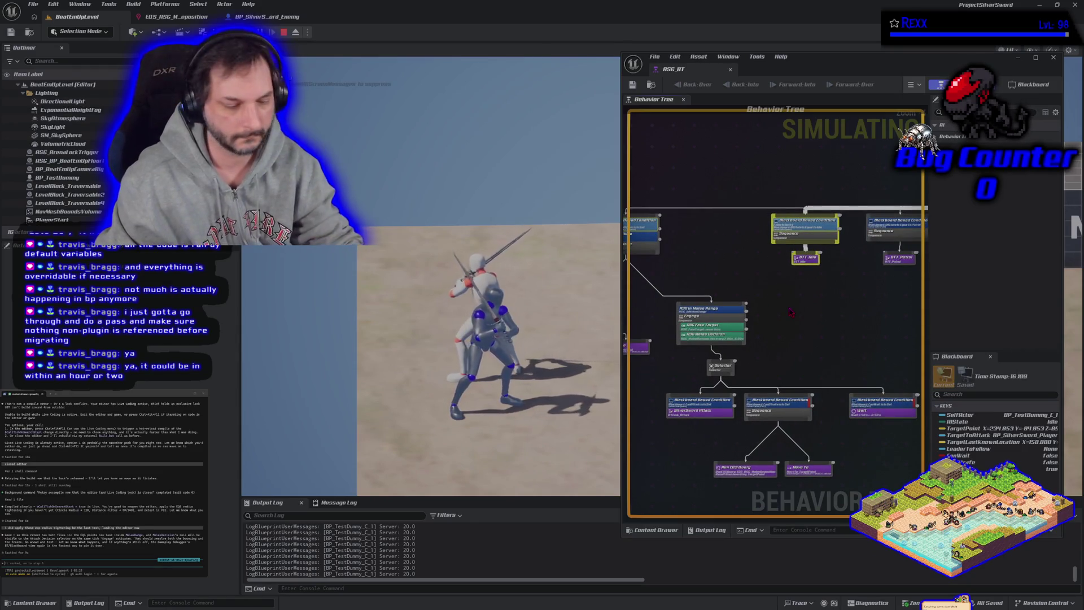
pyautogui.press('Escape')
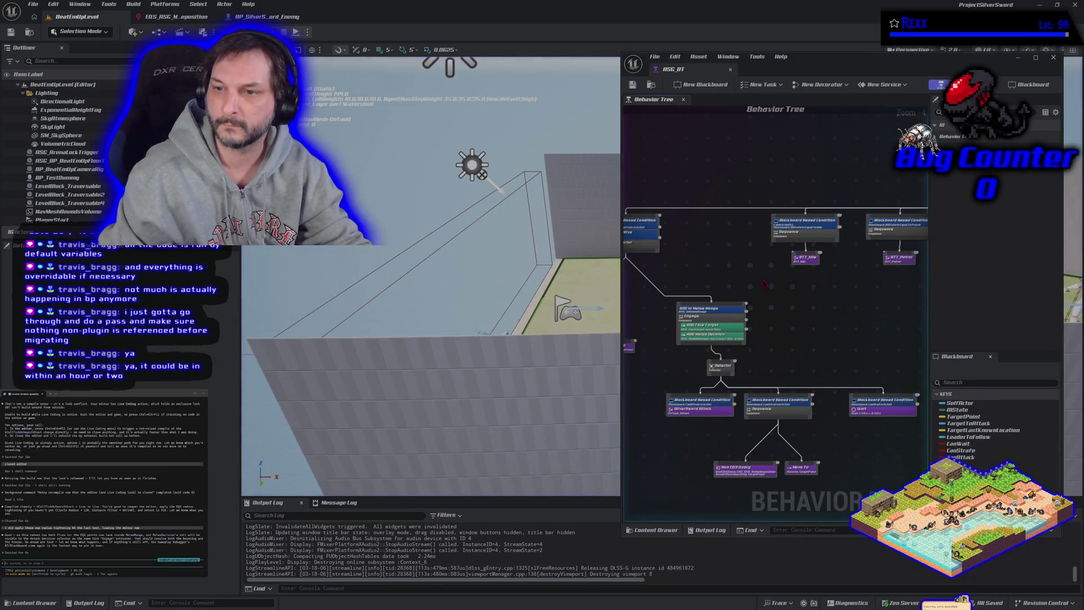
# Bring the tree's ROOT into view, report the enemy closing in then idling, and start another play session
pyautogui.scroll(2, 768, 270)
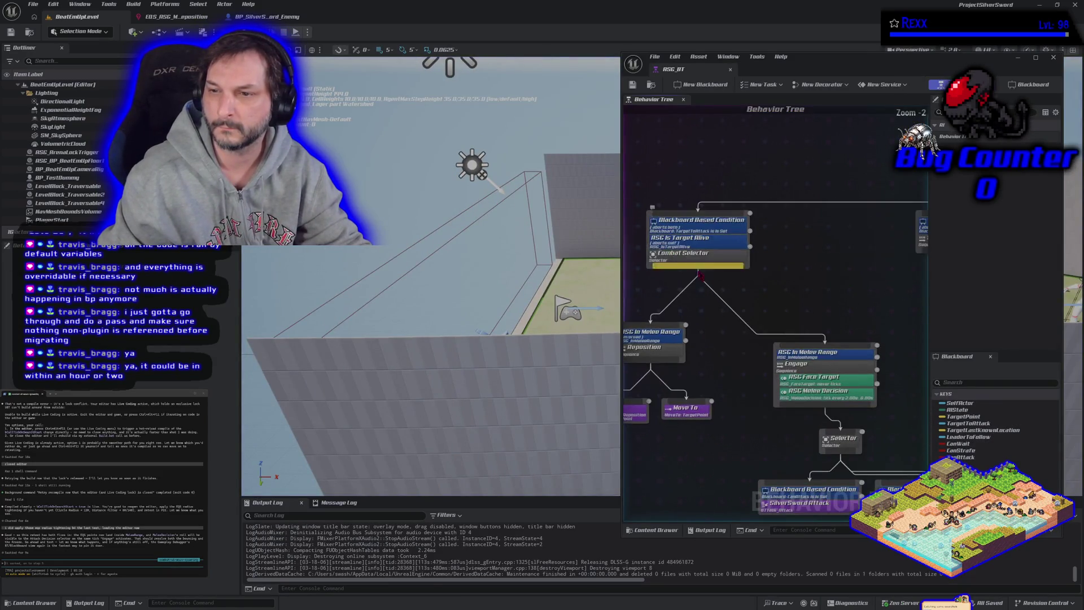
pyautogui.scroll(-2, 714, 308)
pyautogui.moveTo(712, 306); pyautogui.dragTo(582, 319)
pyautogui.write('gets closer then goes to the')
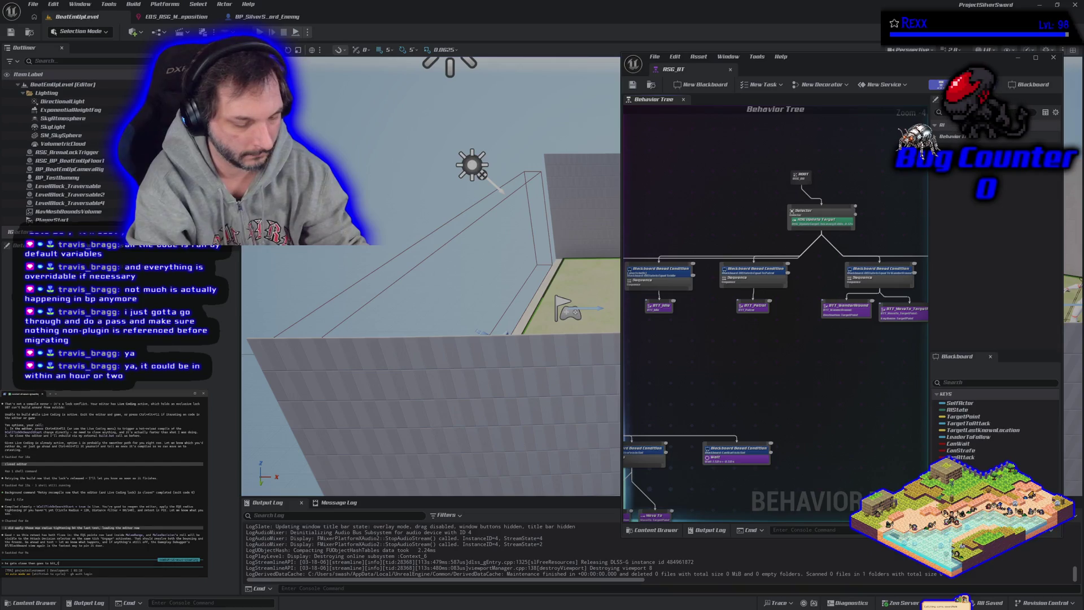
pyautogui.press('Return')
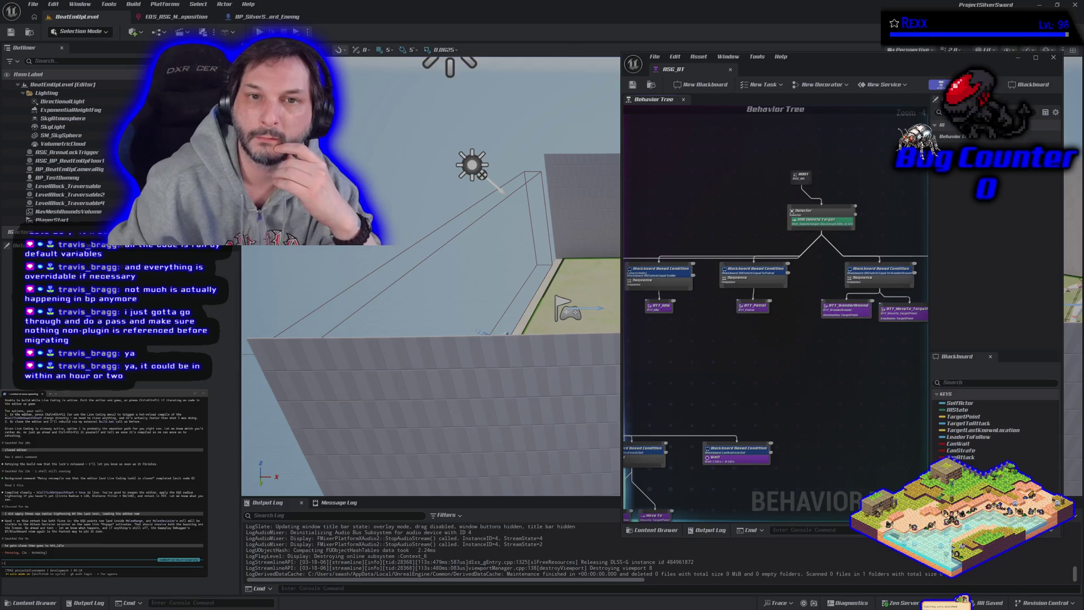
pyautogui.hotkey('alt', 'p')
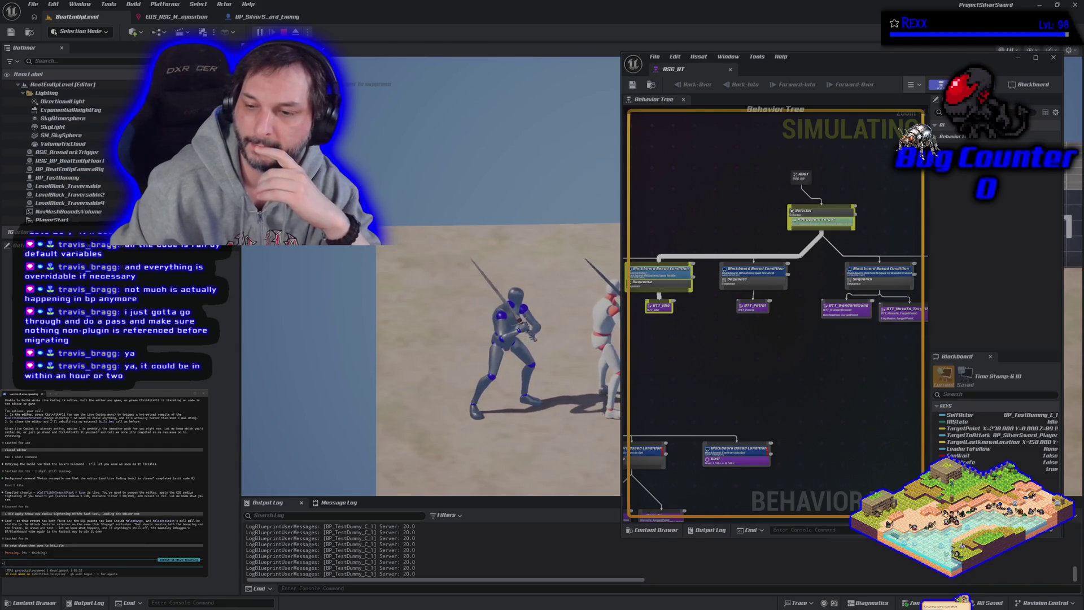
# Inspect the Run EQS Query and SilverSword Attack task nodes, stopping the play session meanwhile
pyautogui.moveTo(745, 428); pyautogui.dragTo(874, 303)
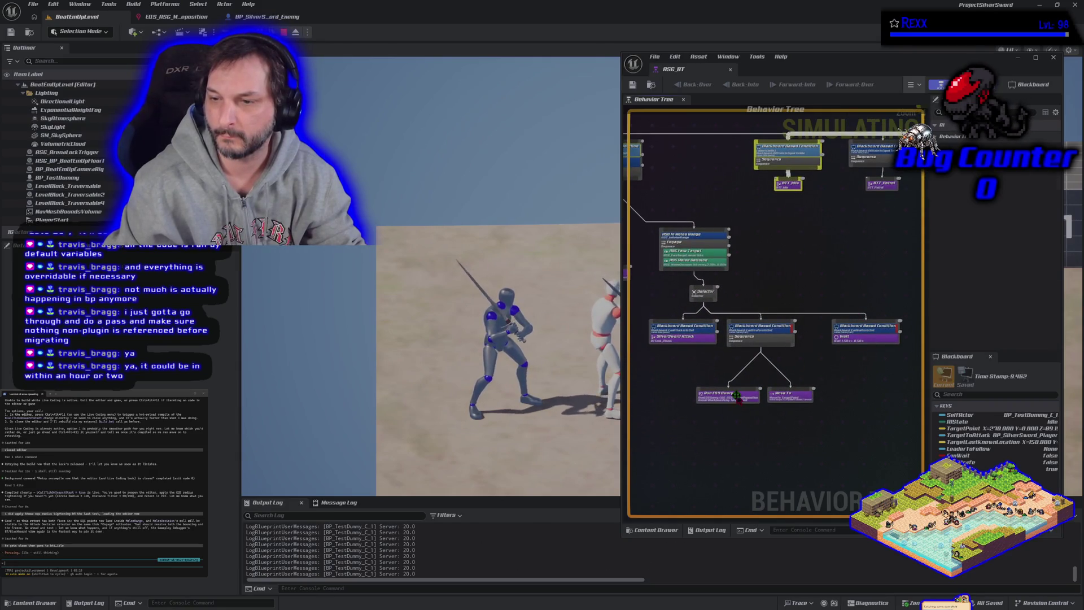
pyautogui.click(738, 398)
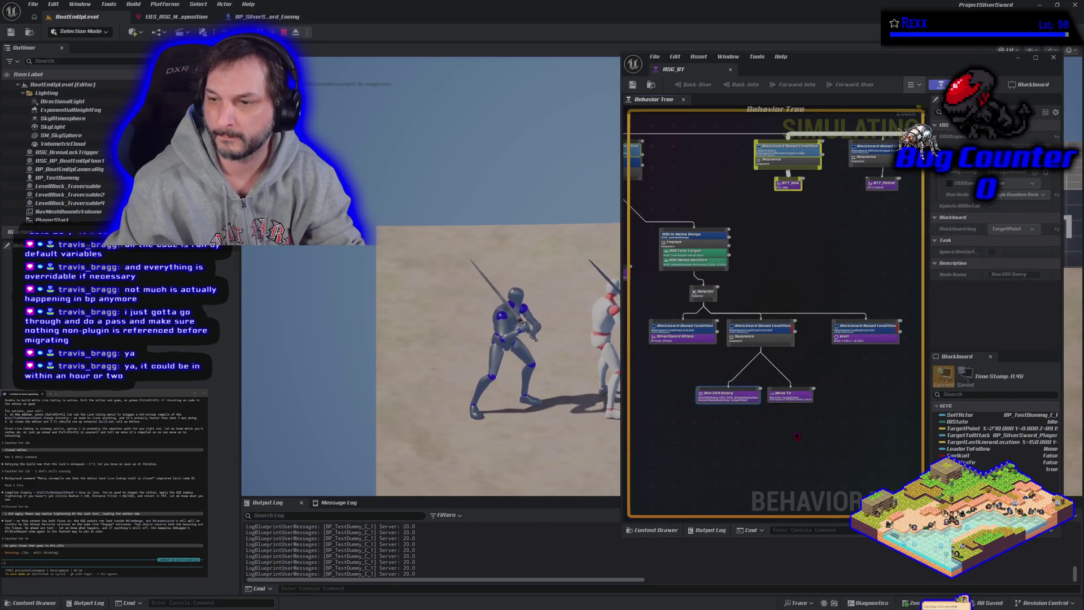
pyautogui.click(678, 337)
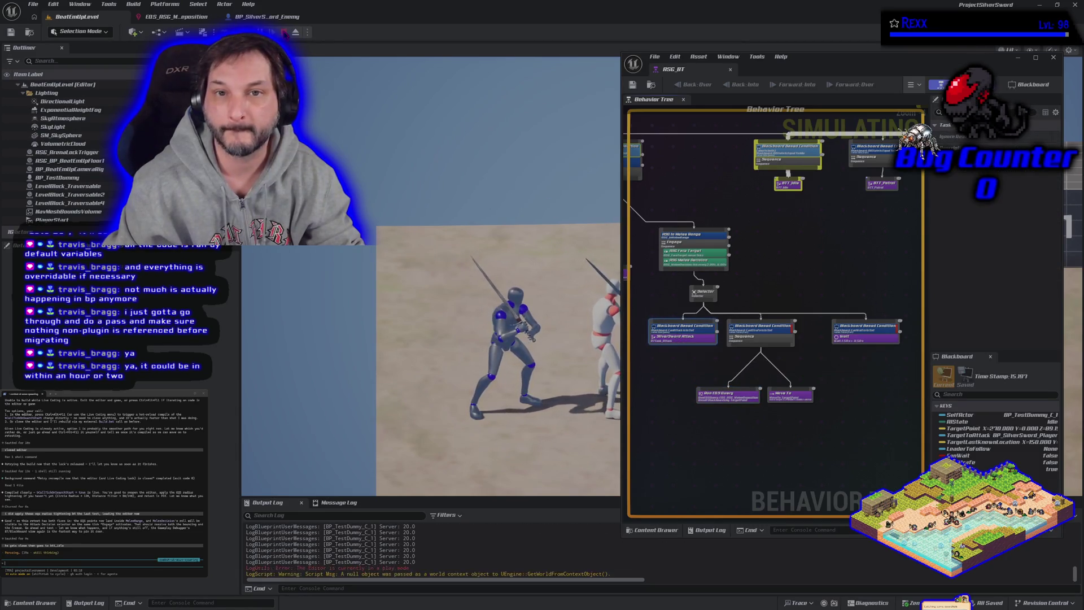
pyautogui.click(285, 32)
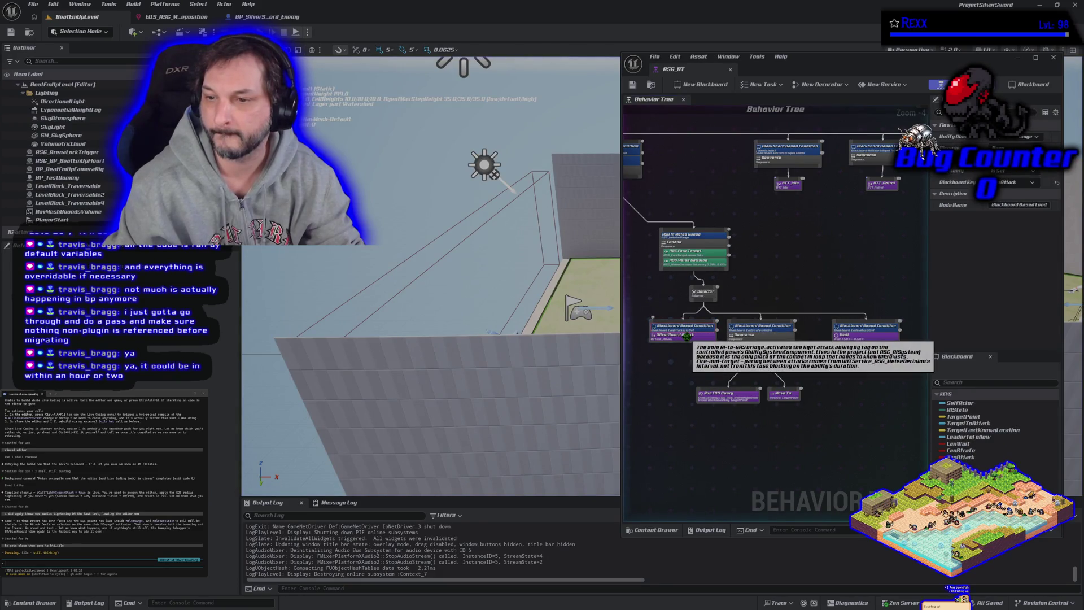
pyautogui.click(686, 337)
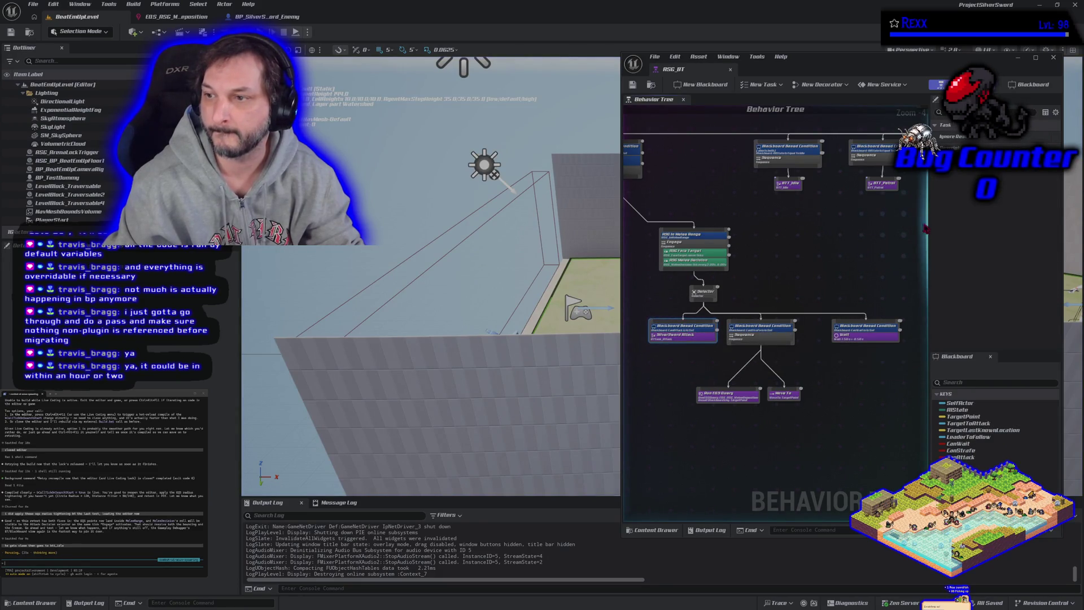
# Dock the behavior tree editor into the main window, widen its panels and frame the whole tree
pyautogui.moveTo(929, 223); pyautogui.dragTo(874, 225)
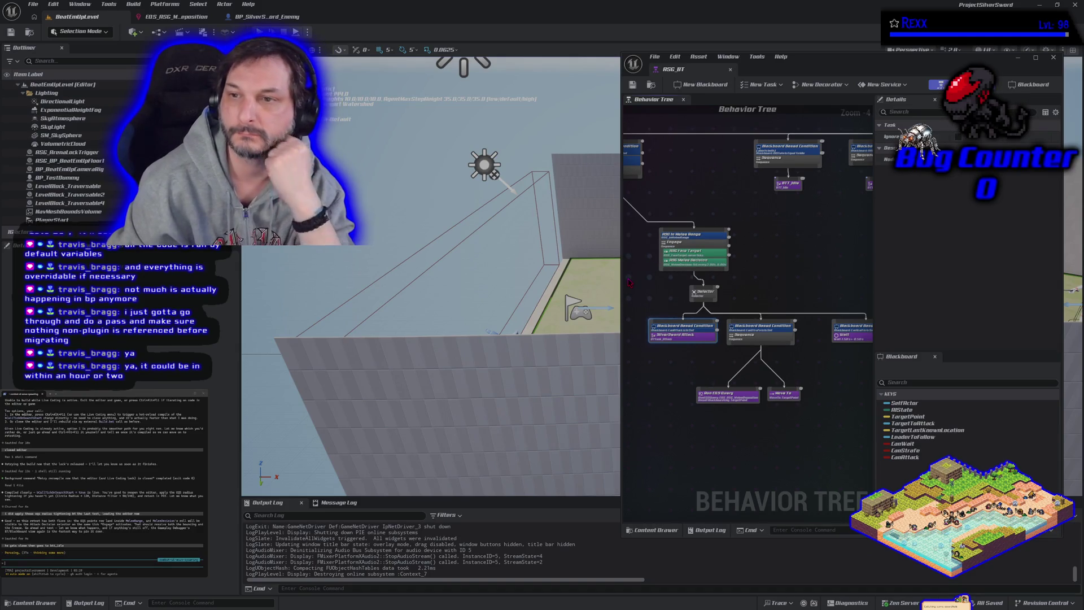
pyautogui.moveTo(675, 69); pyautogui.dragTo(350, 17)
pyautogui.moveTo(621, 240); pyautogui.dragTo(808, 243)
pyautogui.press('Home')
# Review the CanAttack, CanStrafe, CanWait and both ASG In Melee Range conditions
pyautogui.scroll(5, 456, 432)
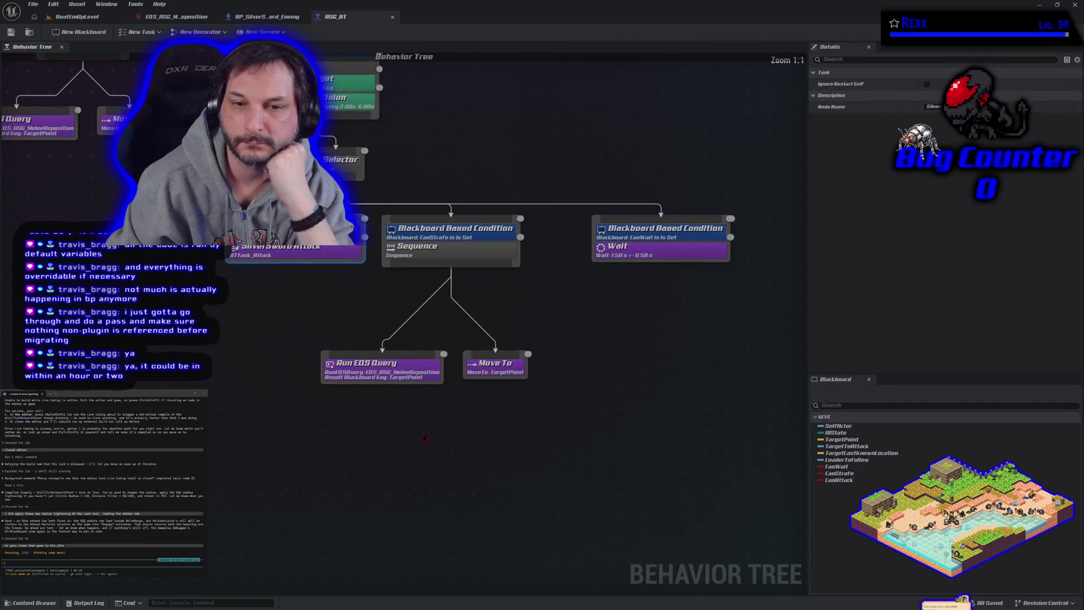
pyautogui.click(356, 238)
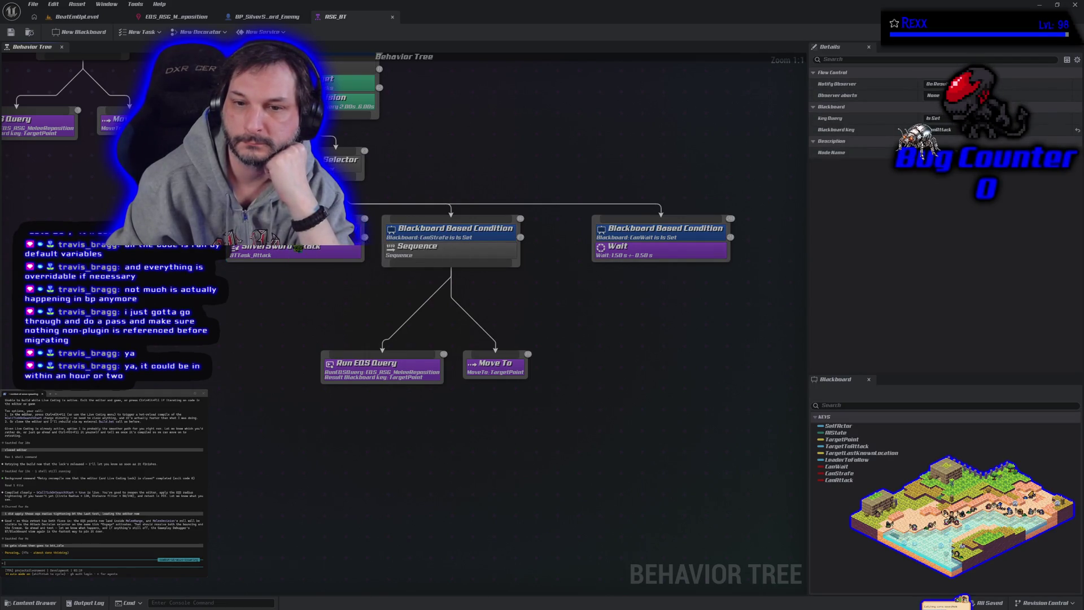
pyautogui.click(417, 232)
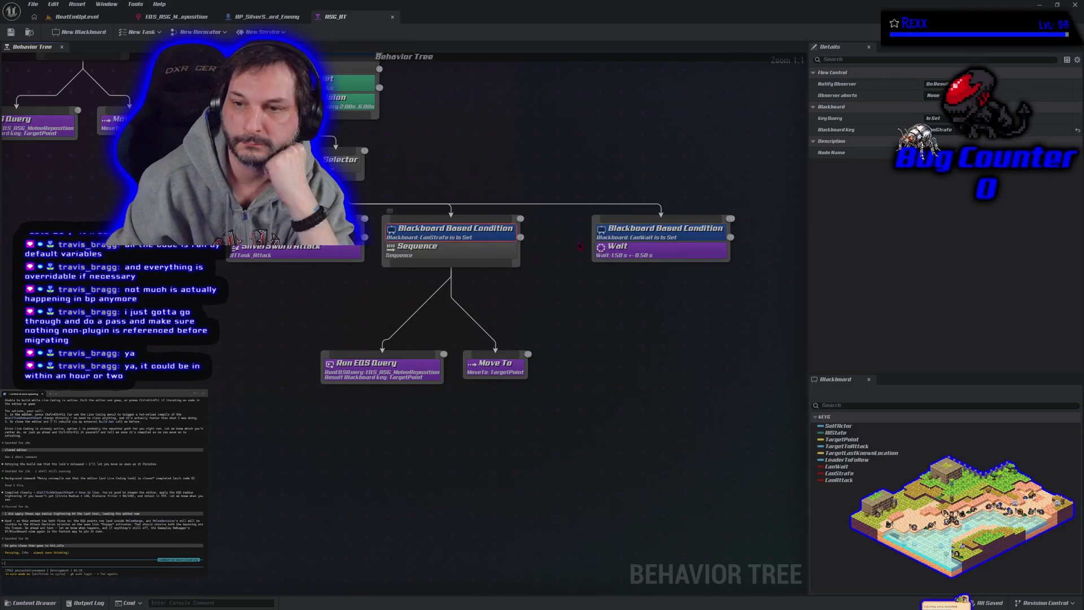
pyautogui.click(656, 231)
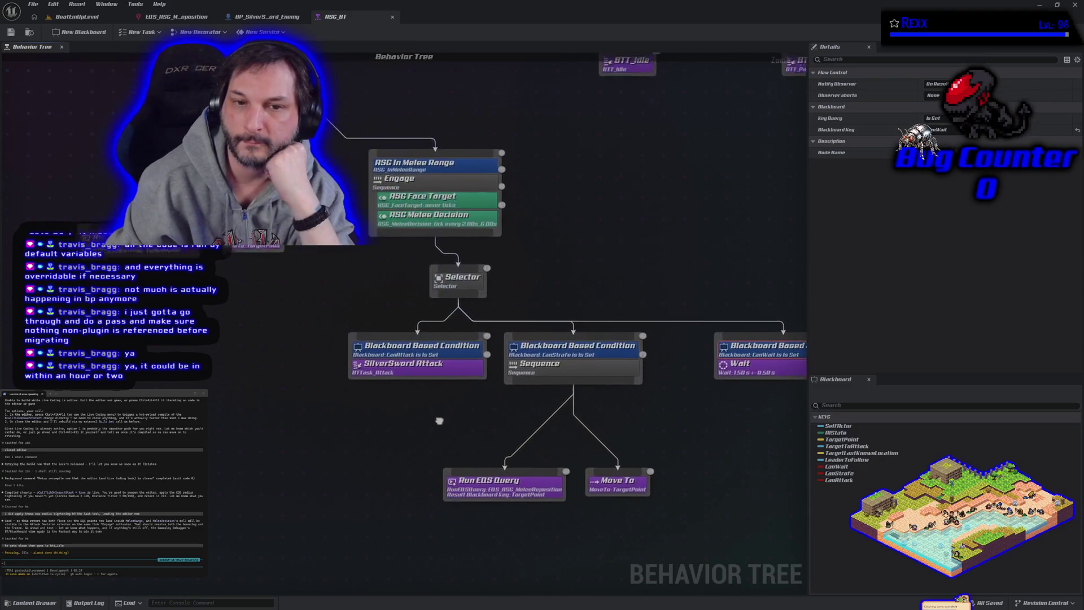
pyautogui.click(436, 209)
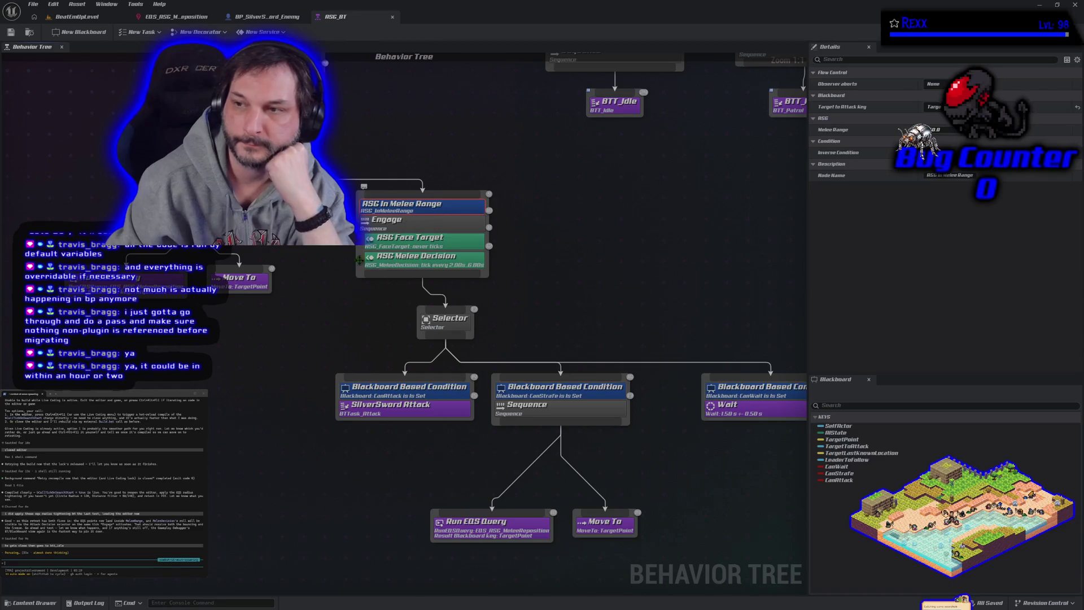
pyautogui.click(289, 296)
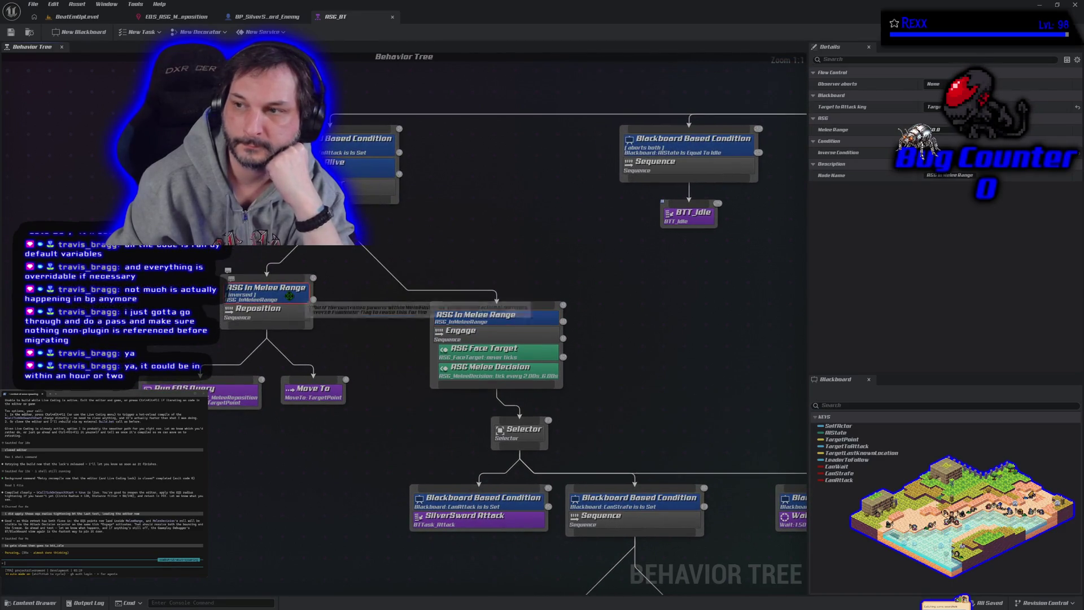
# Inspect the melee branch's SilverSword Attack task and strafing Sequence, then return toward the root
pyautogui.moveTo(591, 242); pyautogui.dragTo(530, 260)
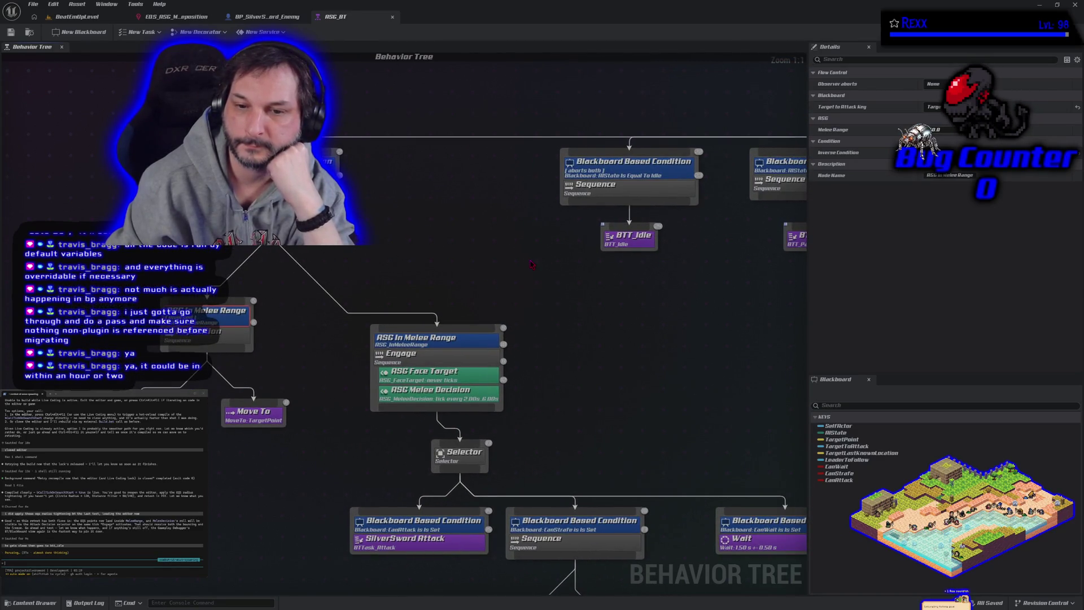
pyautogui.scroll(-2, 531, 263)
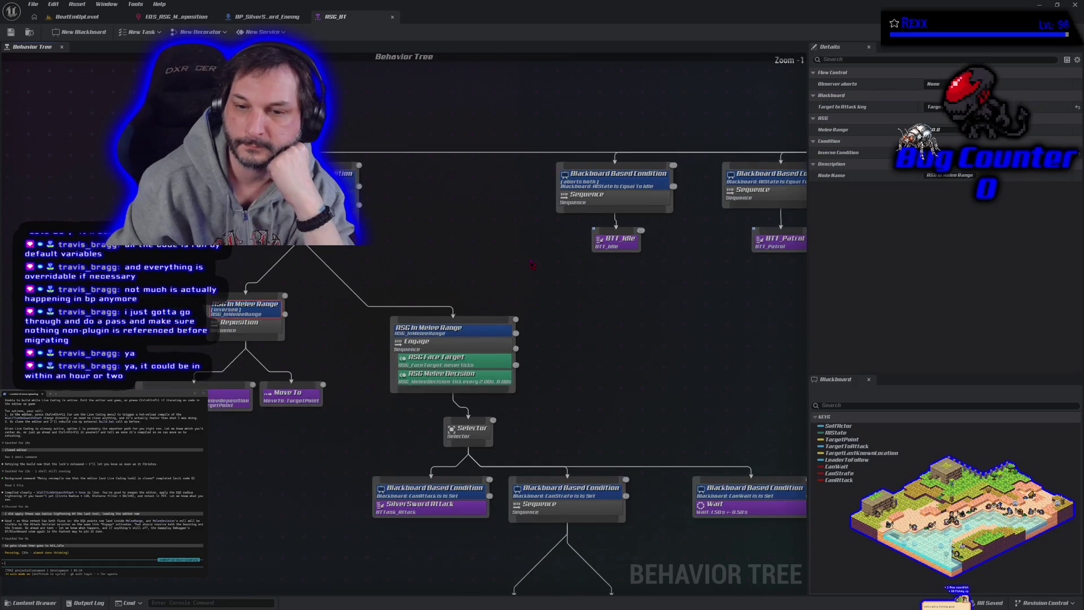
pyautogui.moveTo(595, 326); pyautogui.dragTo(482, 250)
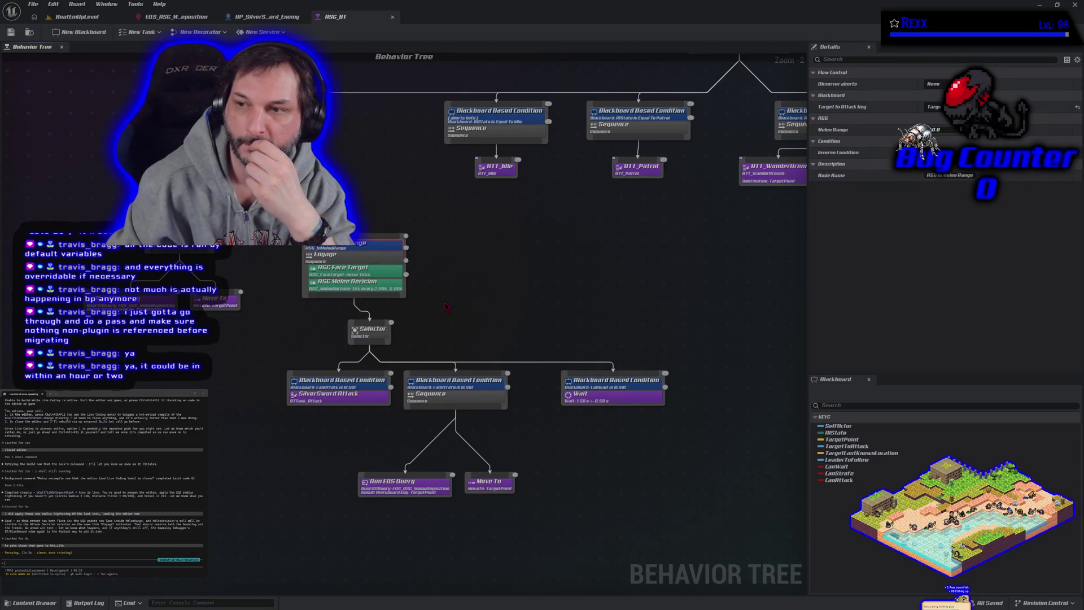
pyautogui.click(332, 404)
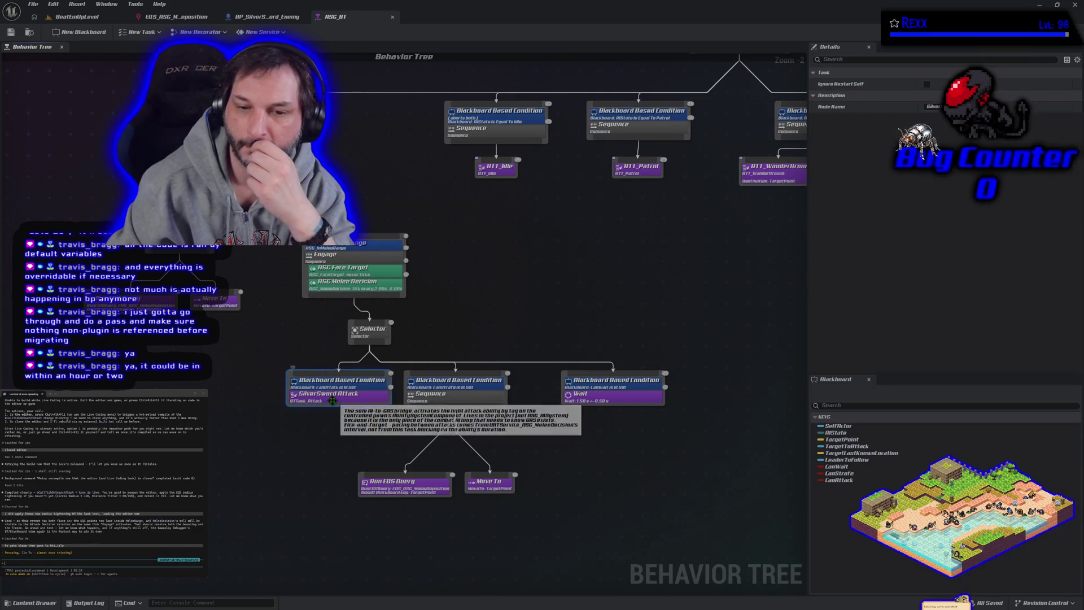
pyautogui.click(436, 401)
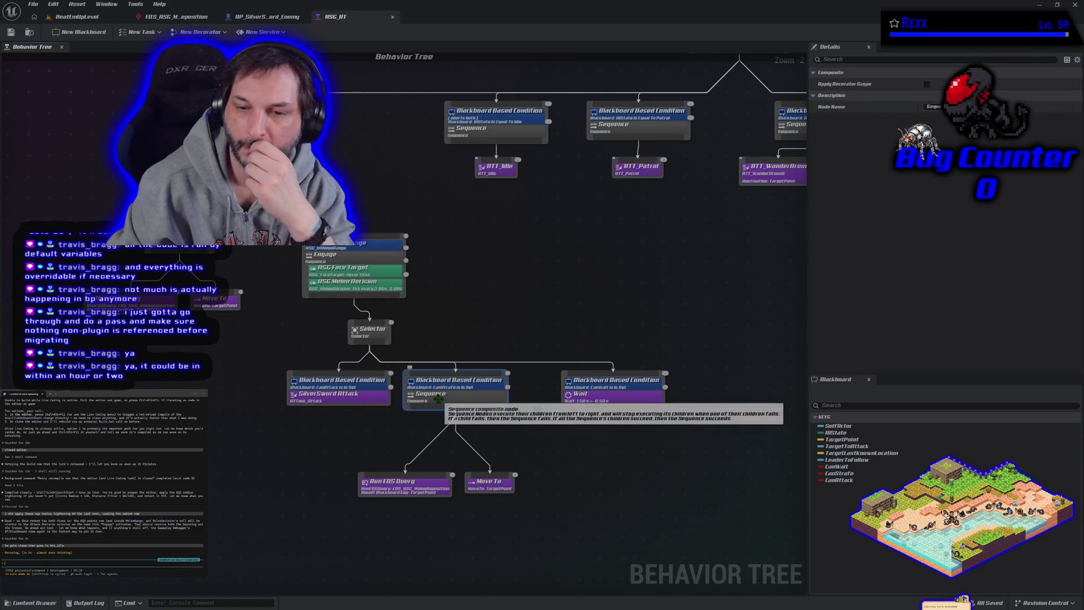
pyautogui.moveTo(566, 283)
pyautogui.mouseDown()
pyautogui.moveTo(572, 353)
pyautogui.moveTo(496, 317)
pyautogui.moveTo(343, 331)
pyautogui.moveTo(246, 364)
pyautogui.mouseUp()
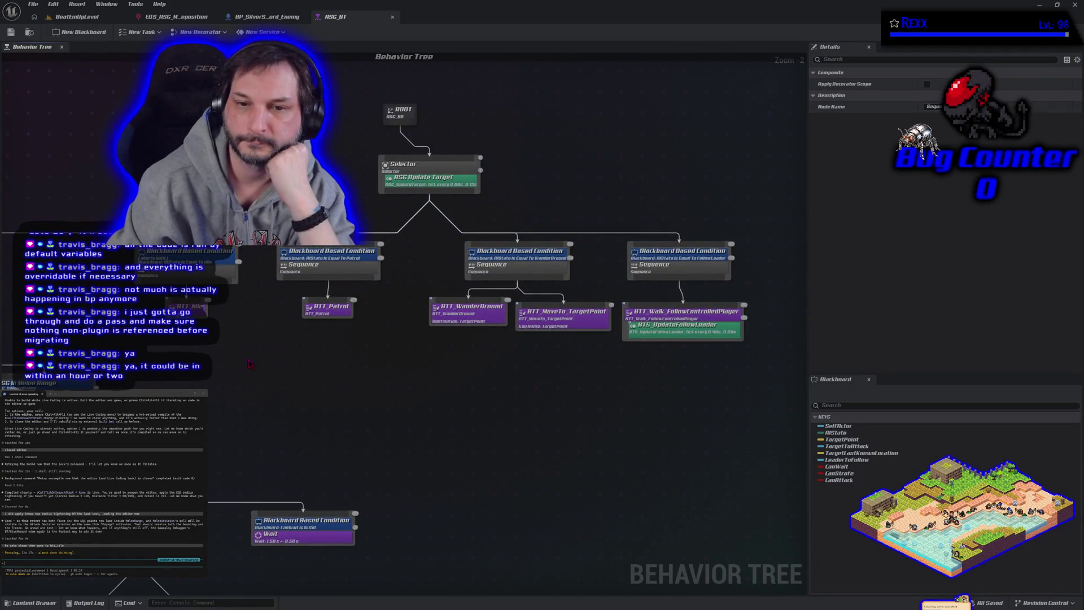
pyautogui.moveTo(288, 388)
pyautogui.mouseDown()
pyautogui.moveTo(477, 404)
pyautogui.moveTo(411, 393)
pyautogui.moveTo(293, 348)
pyautogui.mouseUp()
pyautogui.moveTo(370, 161); pyautogui.dragTo(510, 206)
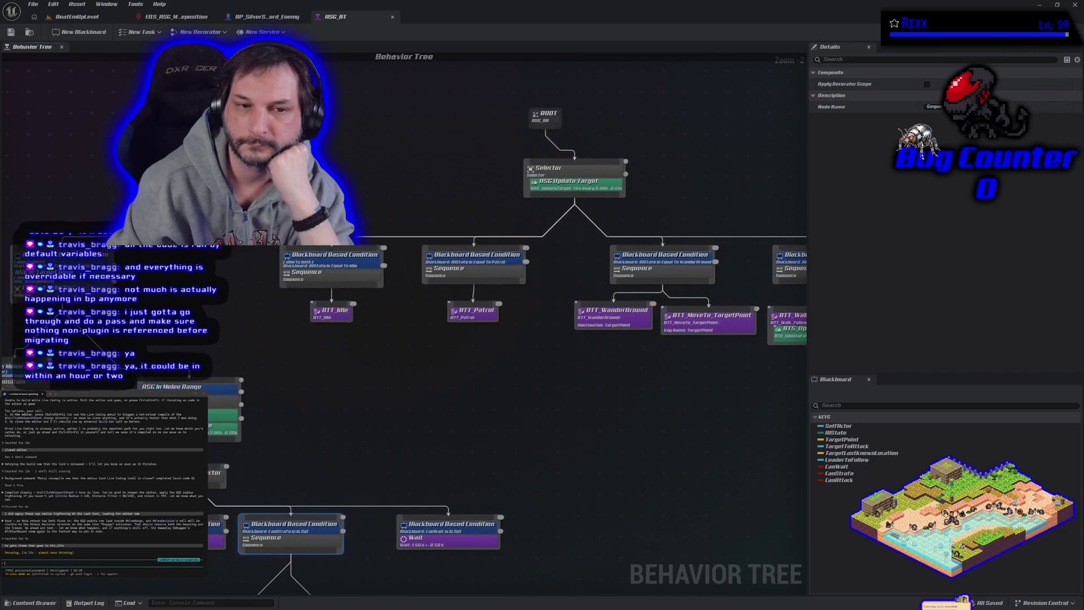
# Paste a copy of the combat selector, set its blackboard condition to Is Not Set, and move it aside
pyautogui.click(23, 265)
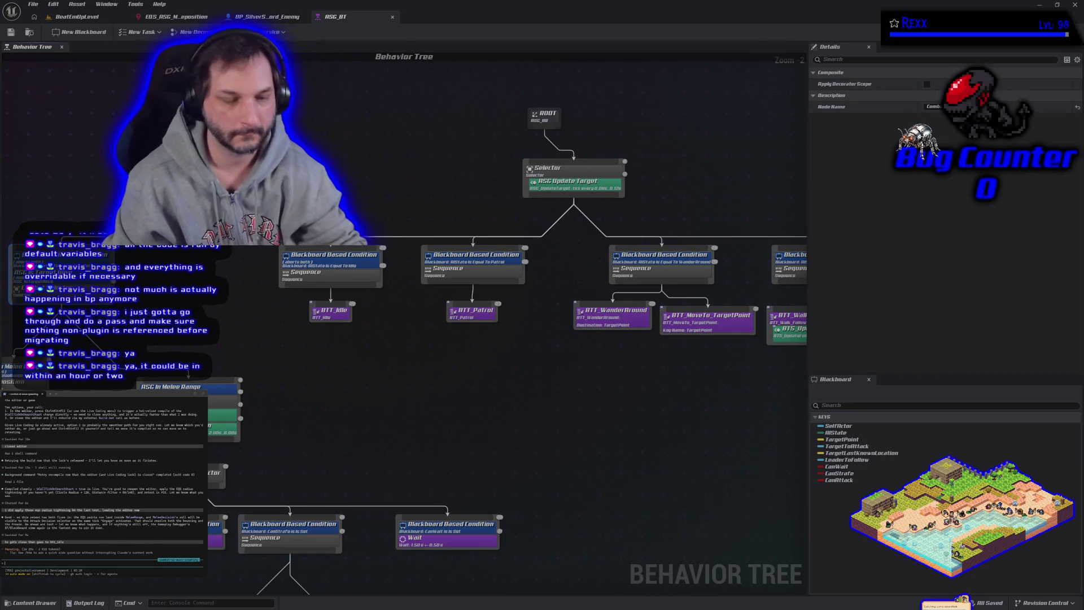
pyautogui.hotkey('ctrl', 'v')
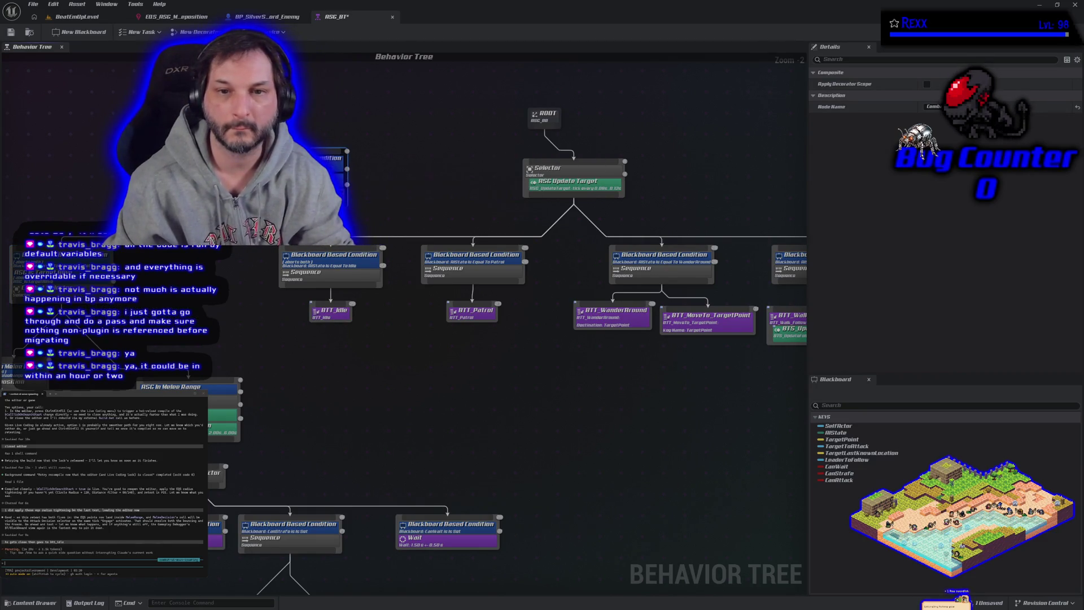
pyautogui.click(333, 158)
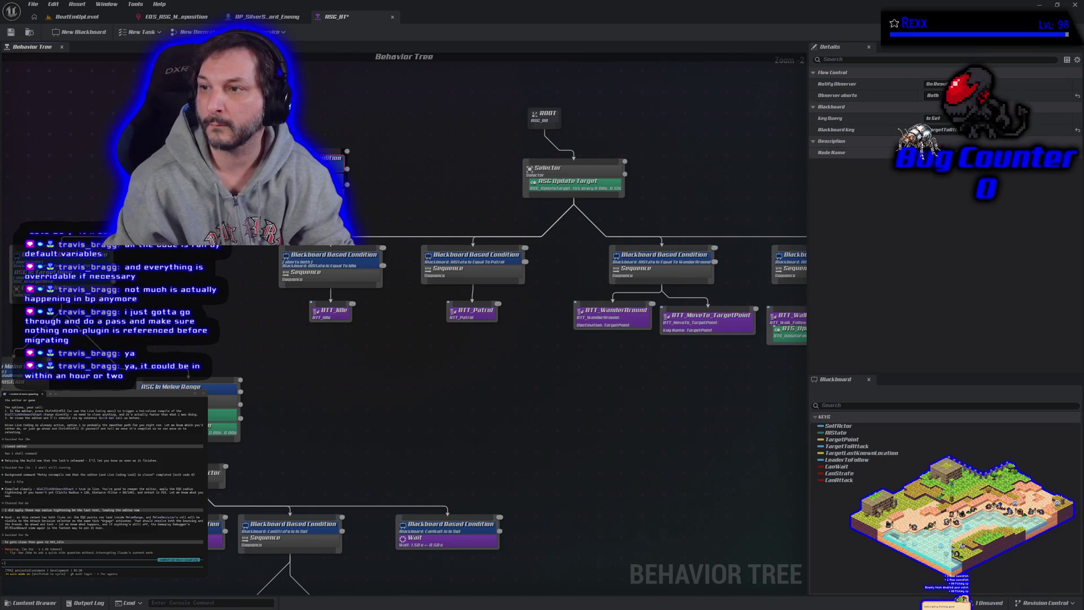
pyautogui.click(934, 132)
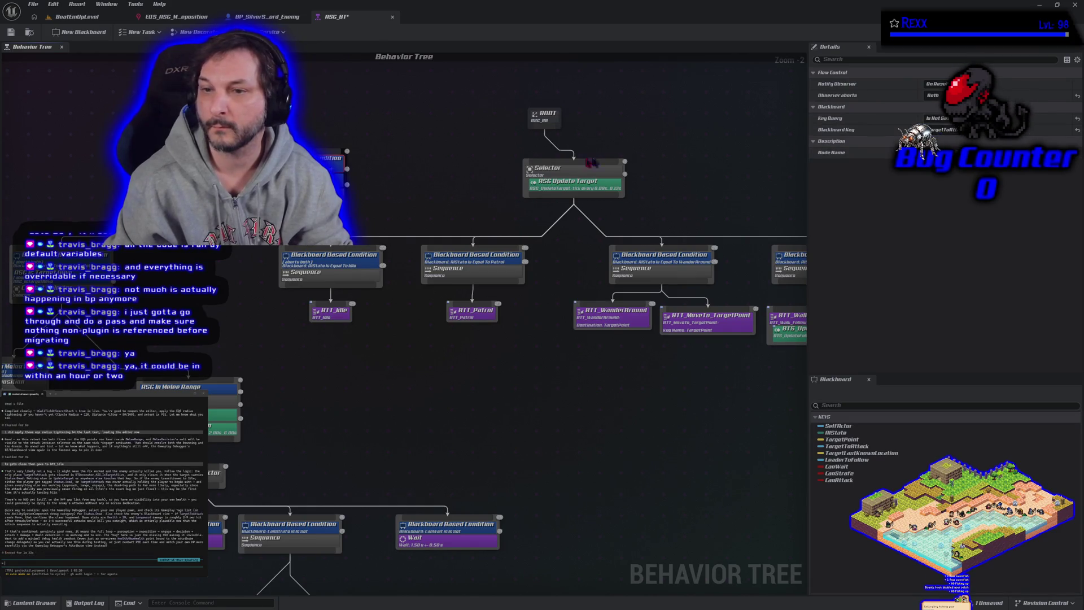
pyautogui.moveTo(292, 194); pyautogui.dragTo(378, 204)
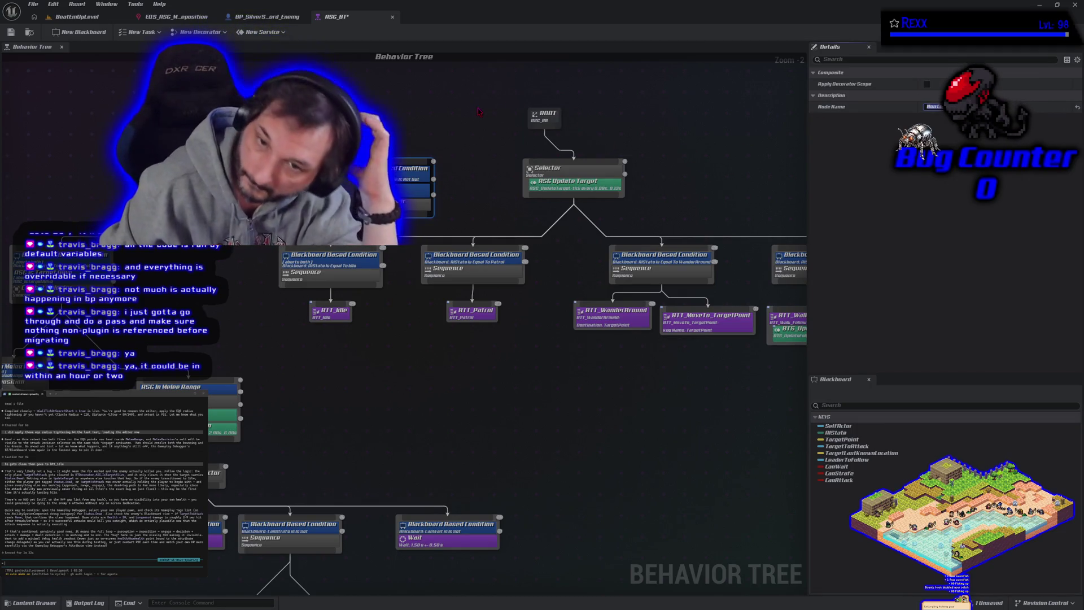
# Reattach the root's idle, patrol, wander and follow branches under Non Combat Selector and lay them out below
pyautogui.click(499, 196)
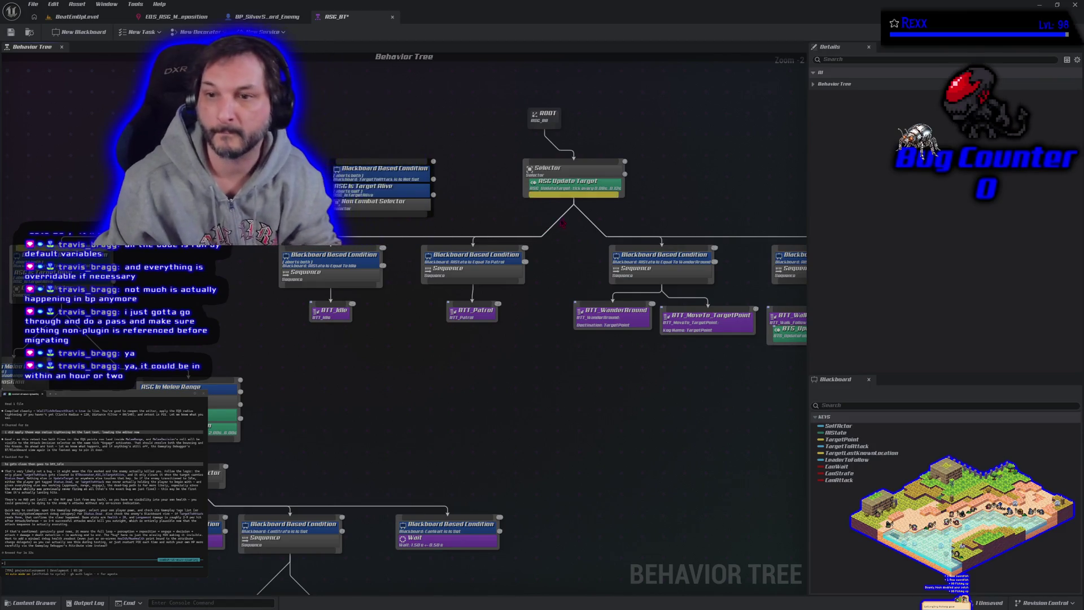
pyautogui.moveTo(580, 203)
pyautogui.mouseDown()
pyautogui.moveTo(537, 222)
pyautogui.moveTo(376, 218)
pyautogui.mouseUp()
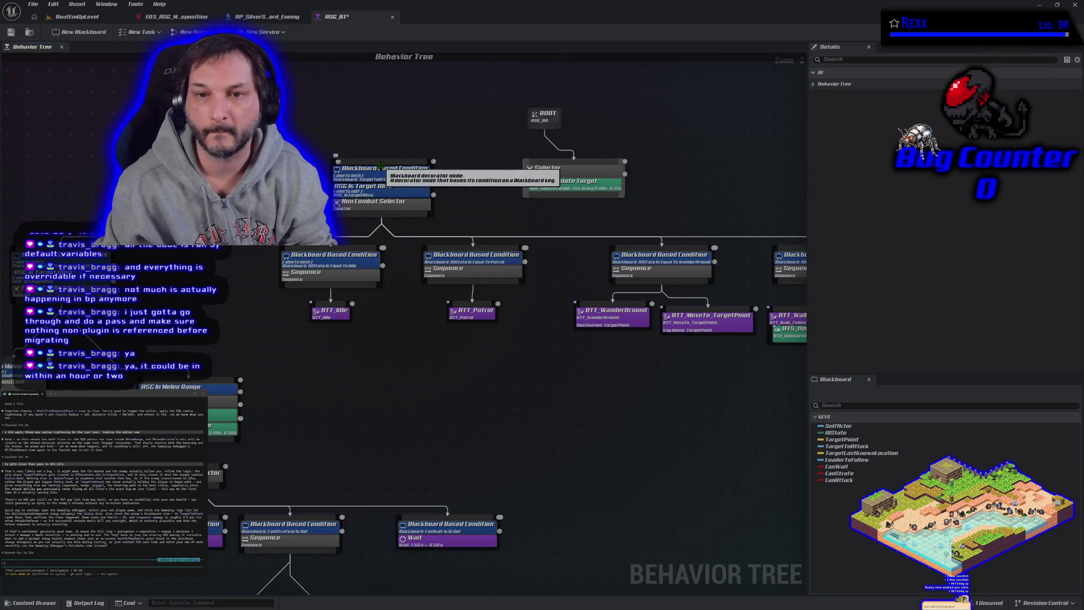
pyautogui.moveTo(398, 210)
pyautogui.mouseDown()
pyautogui.moveTo(449, 230)
pyautogui.moveTo(588, 249)
pyautogui.mouseUp()
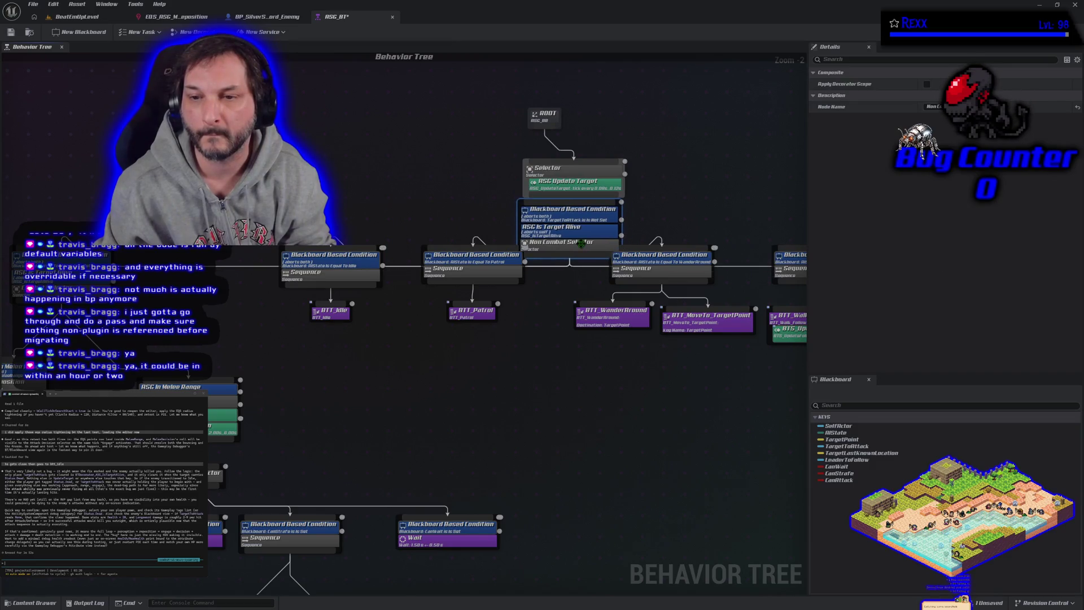
pyautogui.scroll(-2, 406, 284)
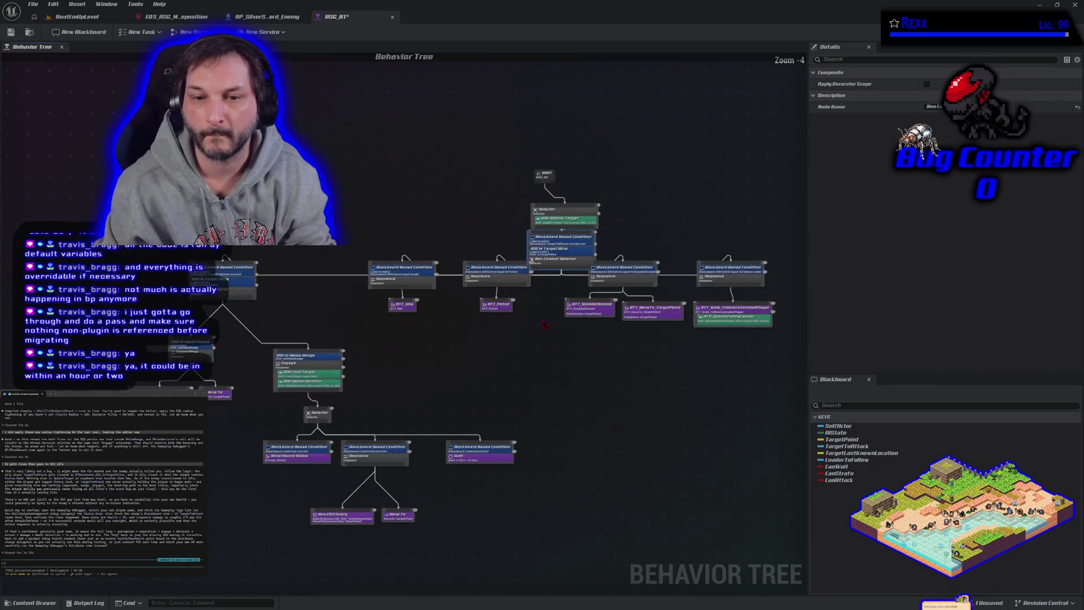
pyautogui.moveTo(277, 231)
pyautogui.mouseDown()
pyautogui.moveTo(316, 265)
pyautogui.moveTo(396, 293)
pyautogui.moveTo(694, 337)
pyautogui.mouseUp()
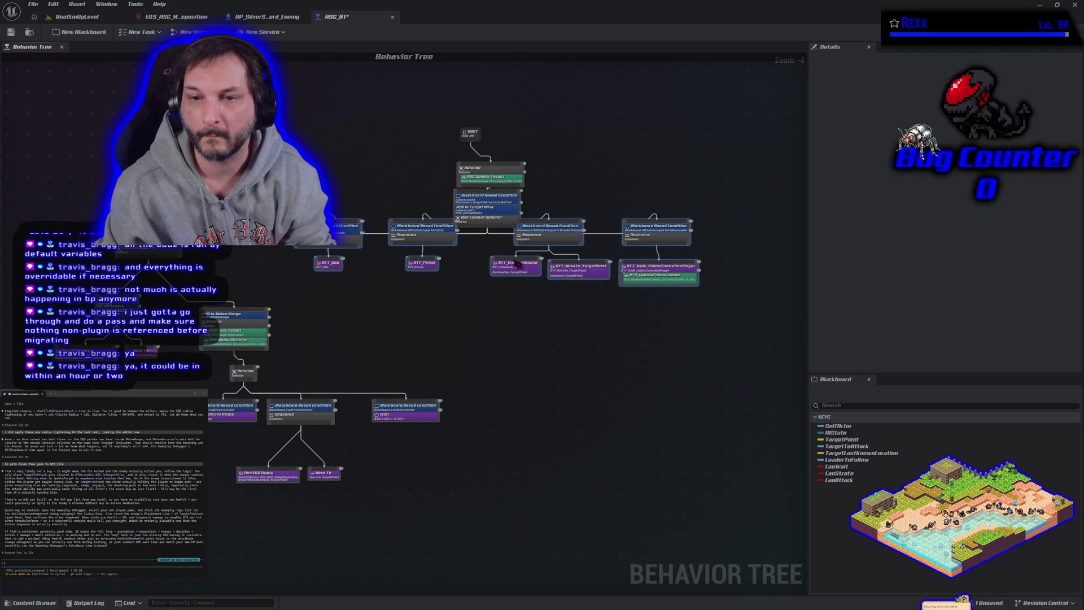
pyautogui.moveTo(432, 238); pyautogui.dragTo(461, 326)
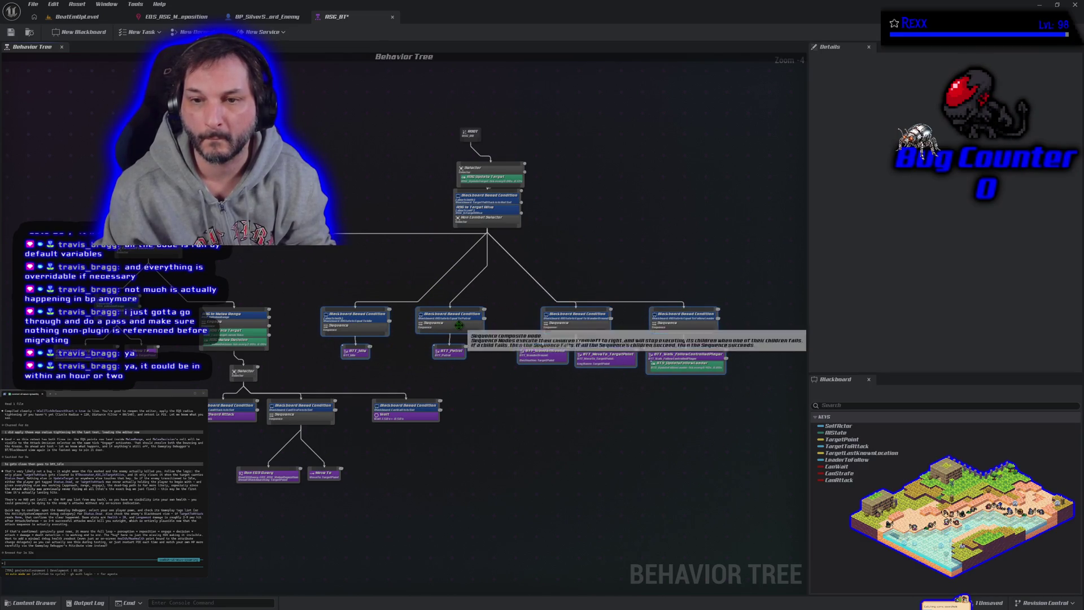
pyautogui.moveTo(497, 219); pyautogui.dragTo(502, 251)
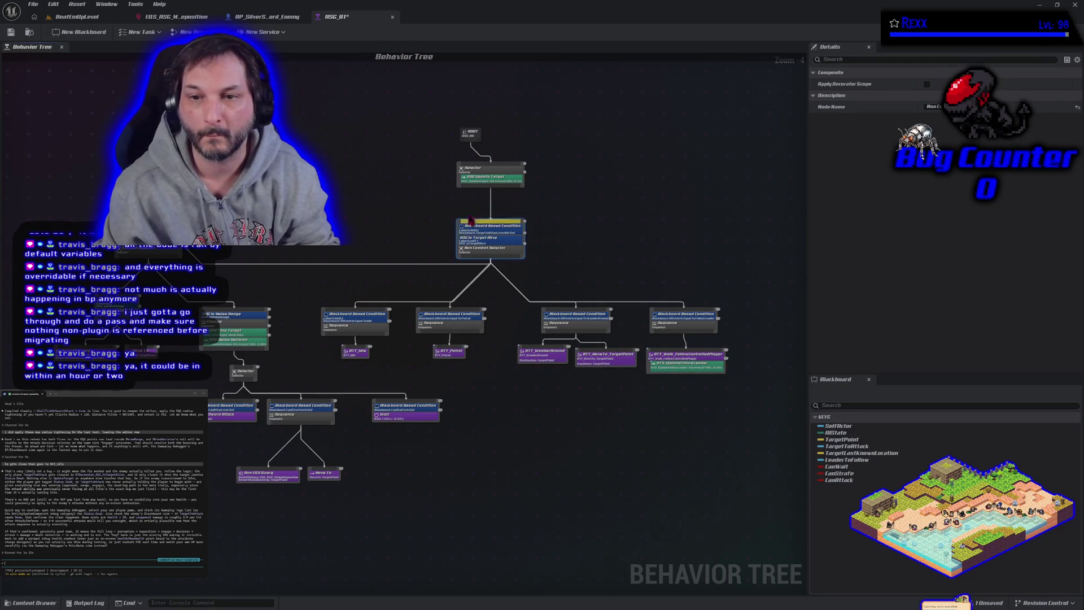
pyautogui.click(361, 195)
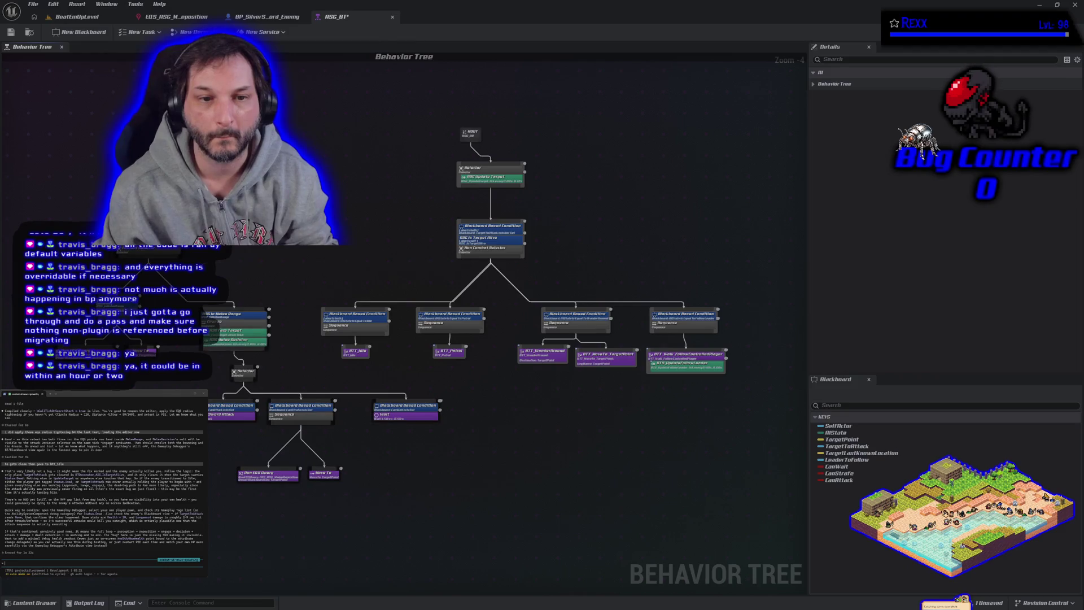
# Wire the root selector to the melee branch, save ASG_BT, and start a level play test
pyautogui.moveTo(490, 188); pyautogui.dragTo(330, 213)
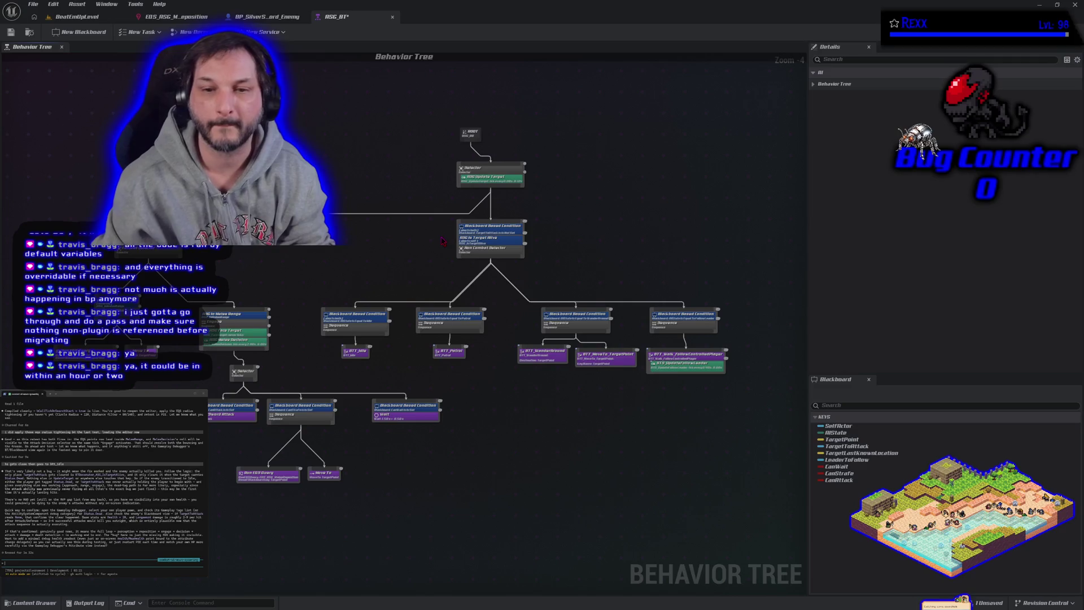
pyautogui.click(11, 33)
pyautogui.click(79, 16)
pyautogui.click(295, 32)
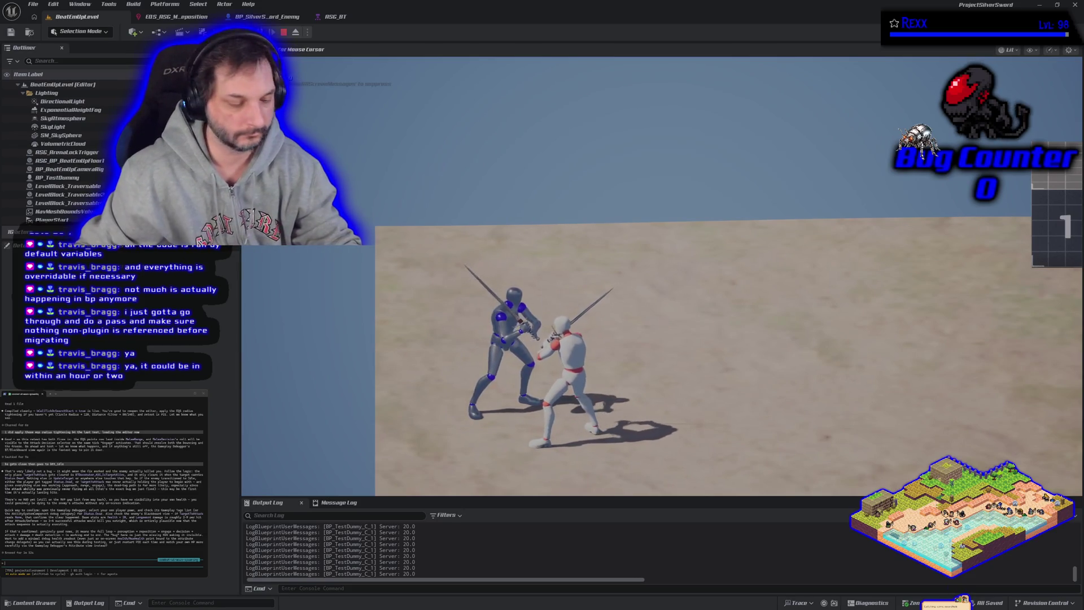
# Switch to the ASG_BT behavior tree tab and stop the running play session
pyautogui.hotkey('shift', 'F1')
pyautogui.click(336, 17)
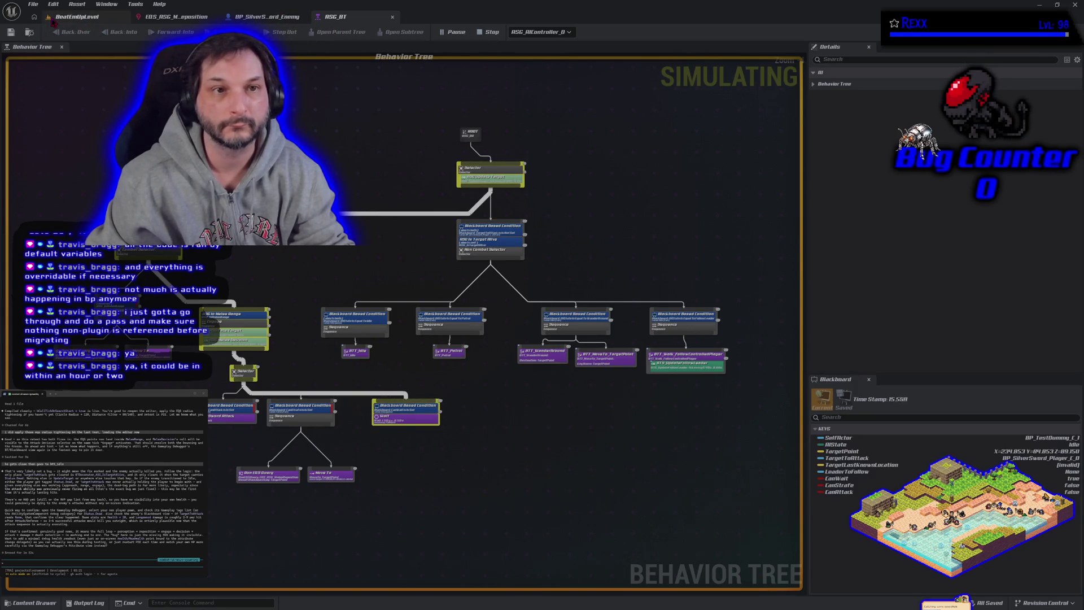
pyautogui.press('Escape')
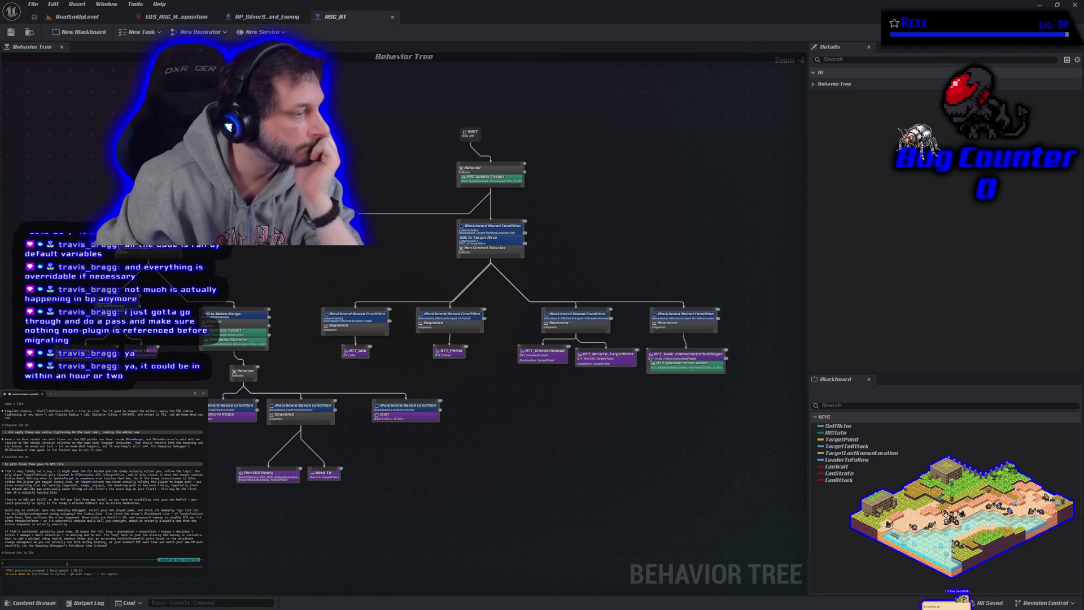
# Tell the coding assistant in the terminal 'i fixed the bt'
pyautogui.write('bu')
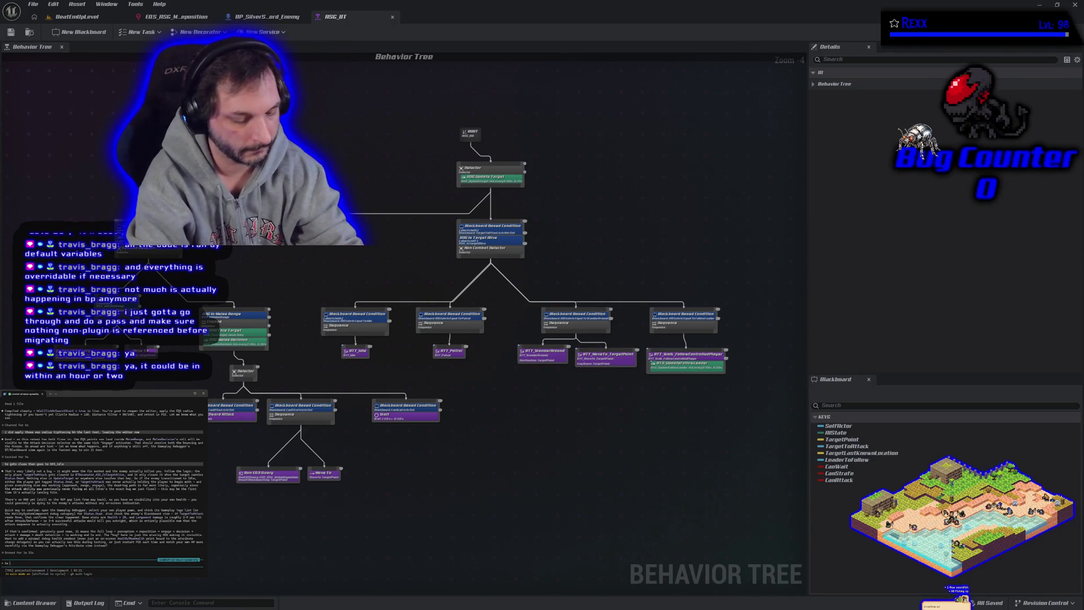
pyautogui.write('ac')
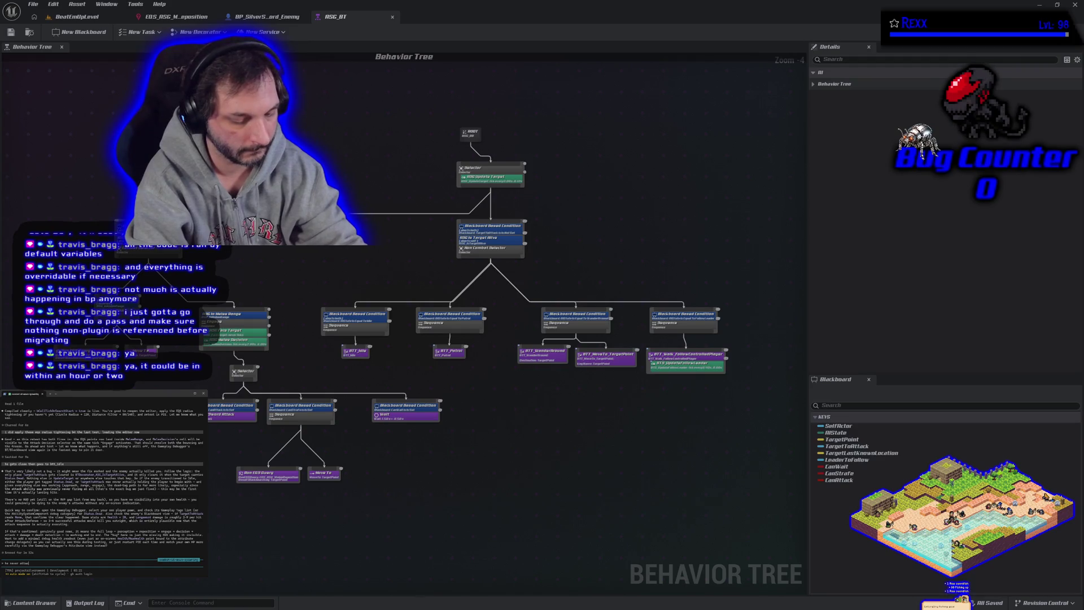
pyautogui.write('ks. i fixed the')
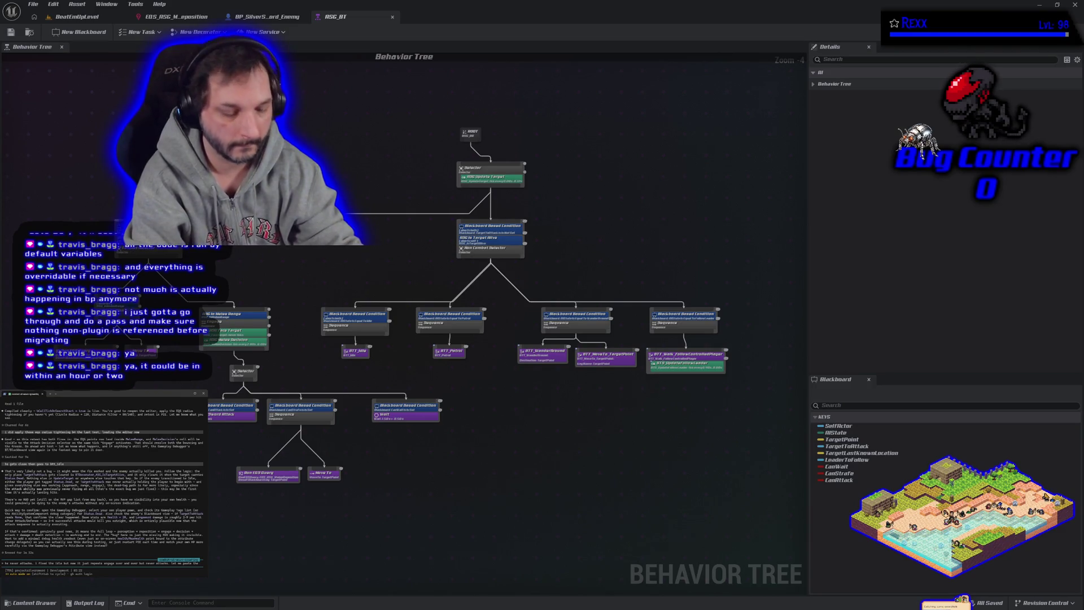
pyautogui.write('bt')
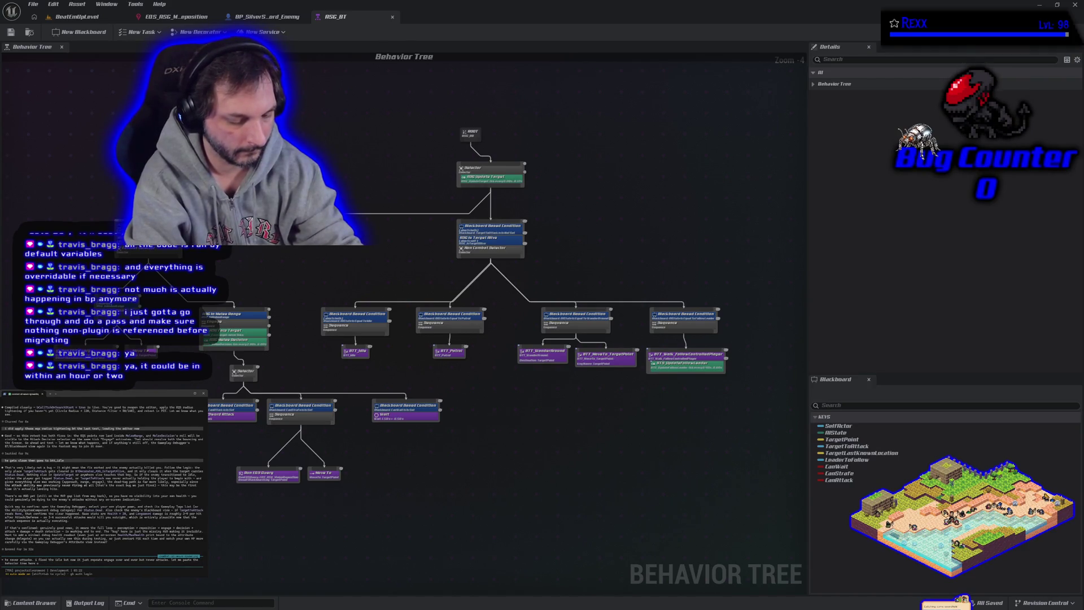
pyautogui.press('Return')
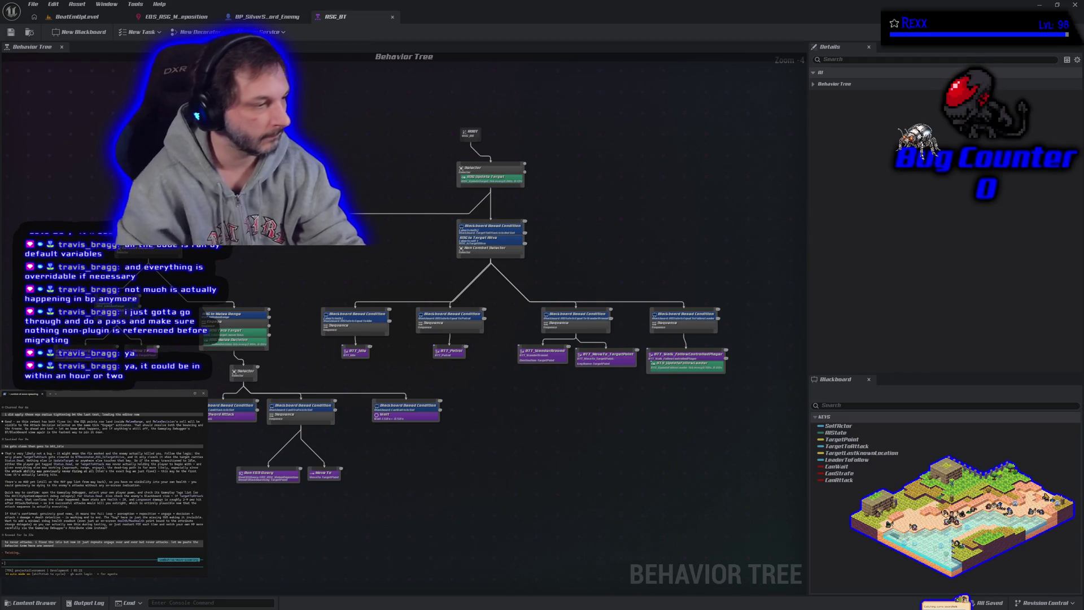
# Select every behavior tree node and paste the copied tree text to the assistant, confirming the long paste
pyautogui.moveTo(87, 73)
pyautogui.mouseDown()
pyautogui.moveTo(254, 260)
pyautogui.moveTo(734, 545)
pyautogui.moveTo(723, 559)
pyautogui.mouseUp()
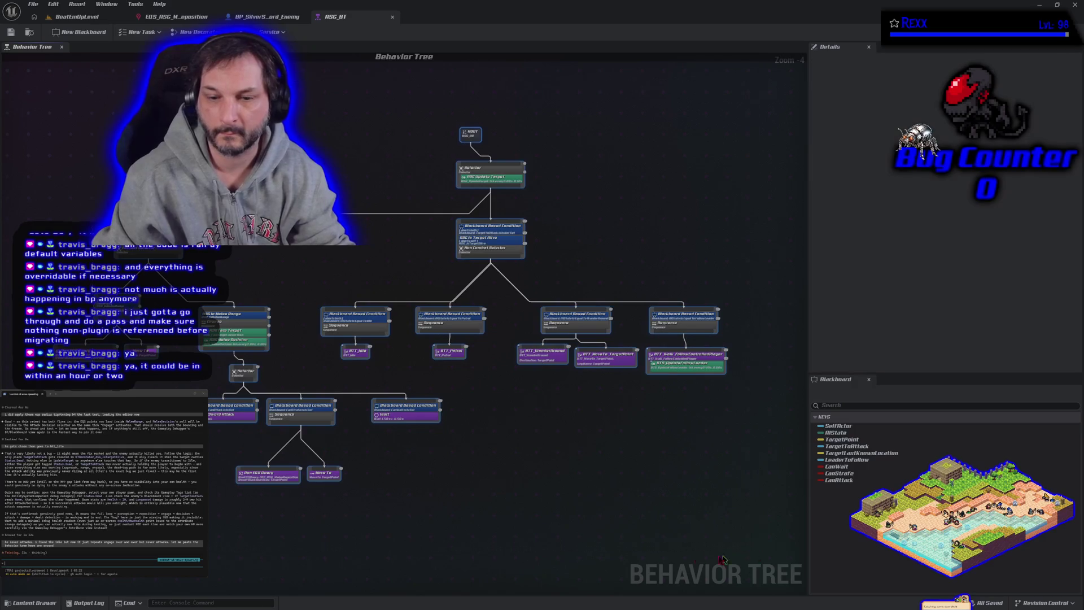
pyautogui.click(282, 435)
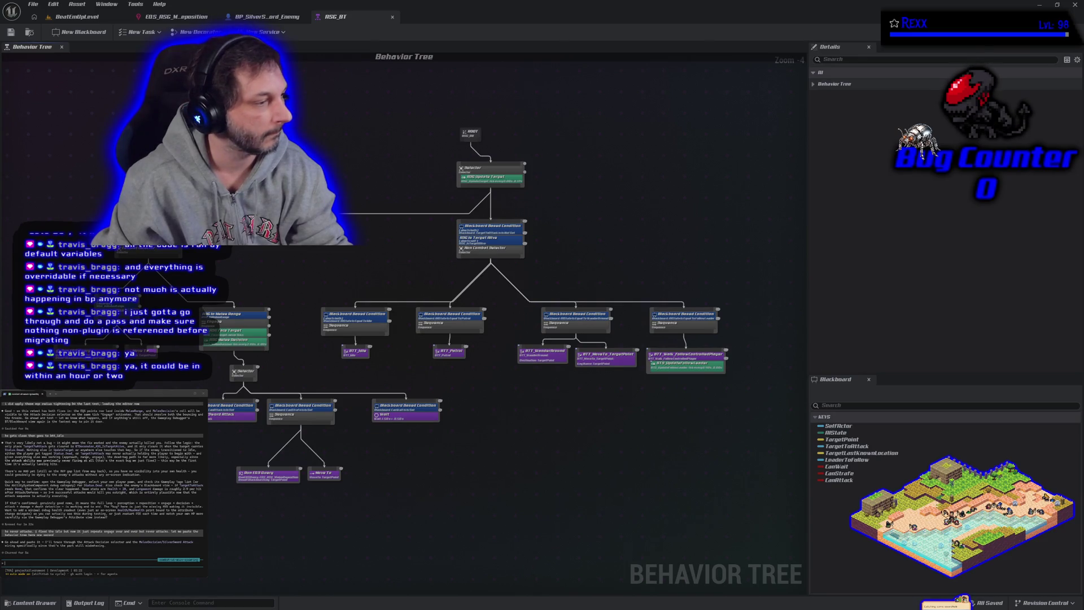
pyautogui.hotkey('ctrl', 'v')
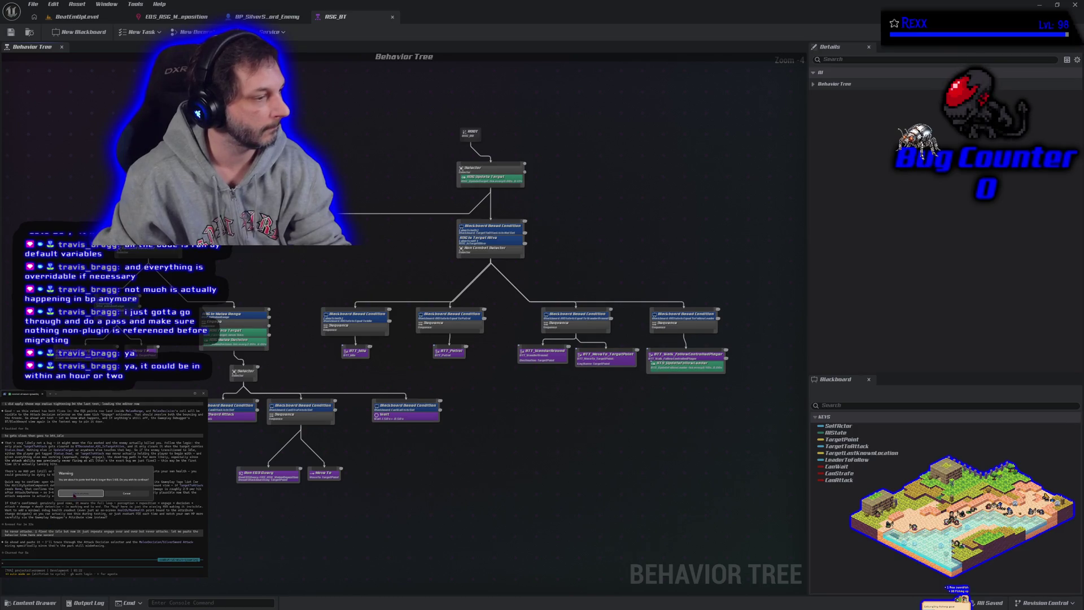
pyautogui.click(74, 494)
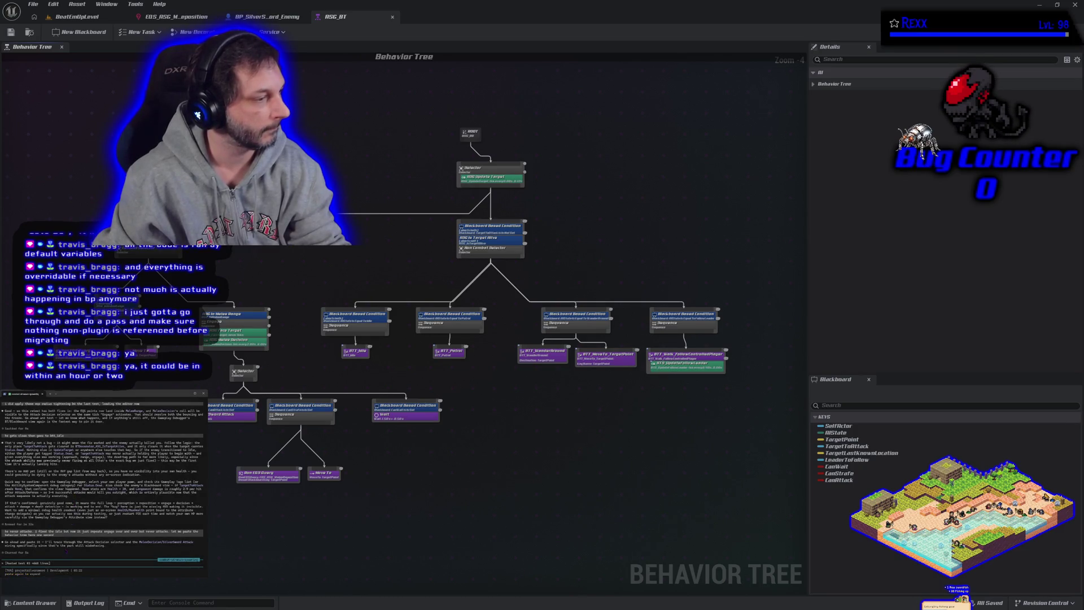
pyautogui.press('Return')
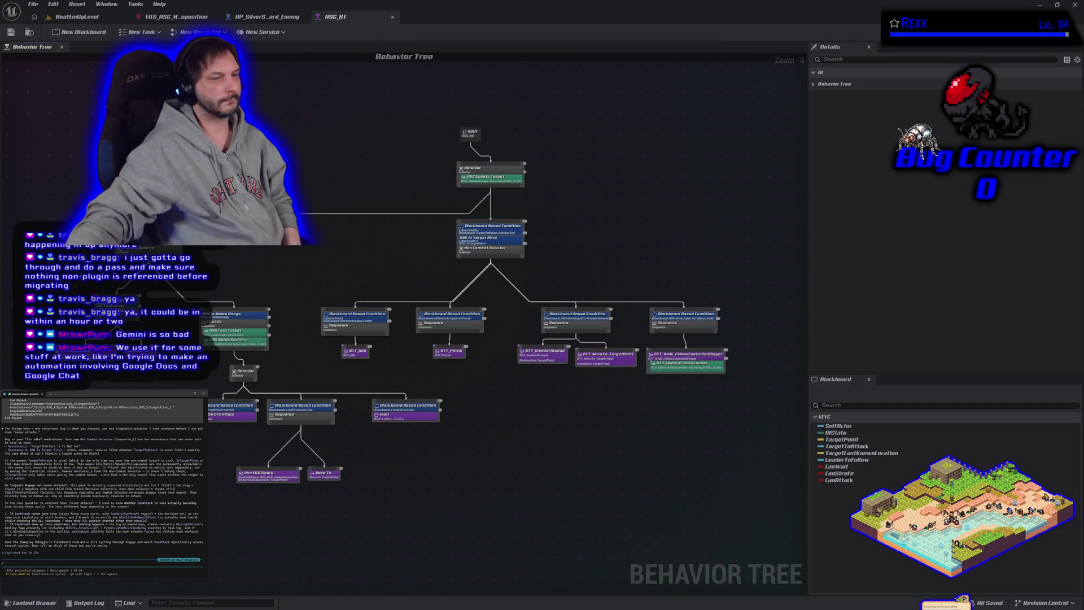
# Delete the ASG Is Target Alive condition, rename Non Combat Selector to Idle Selector, and ask the assistant a follow-up
pyautogui.click(486, 238)
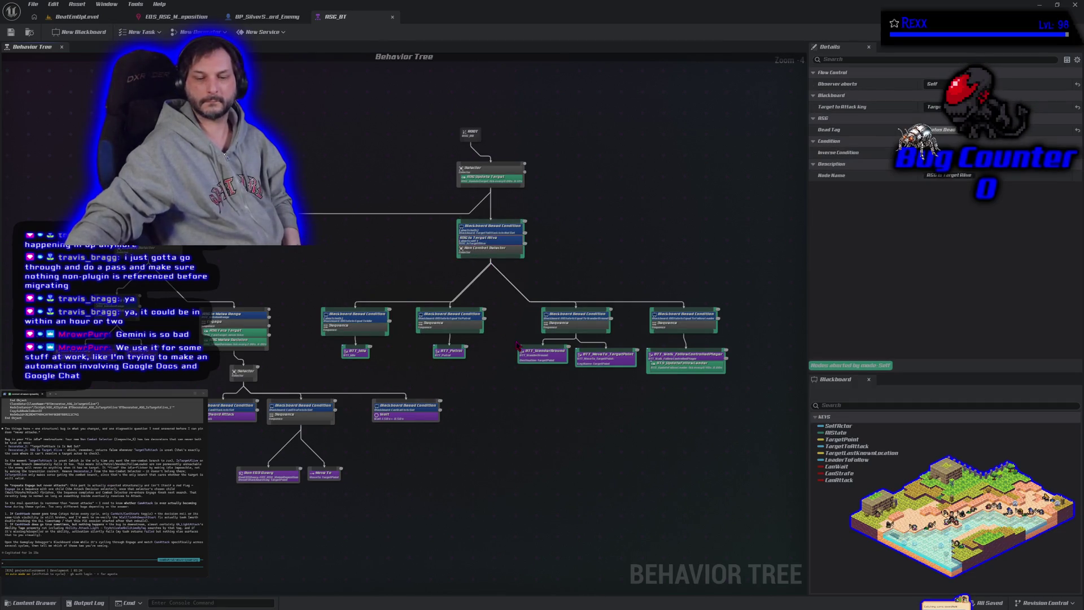
pyautogui.press('Delete')
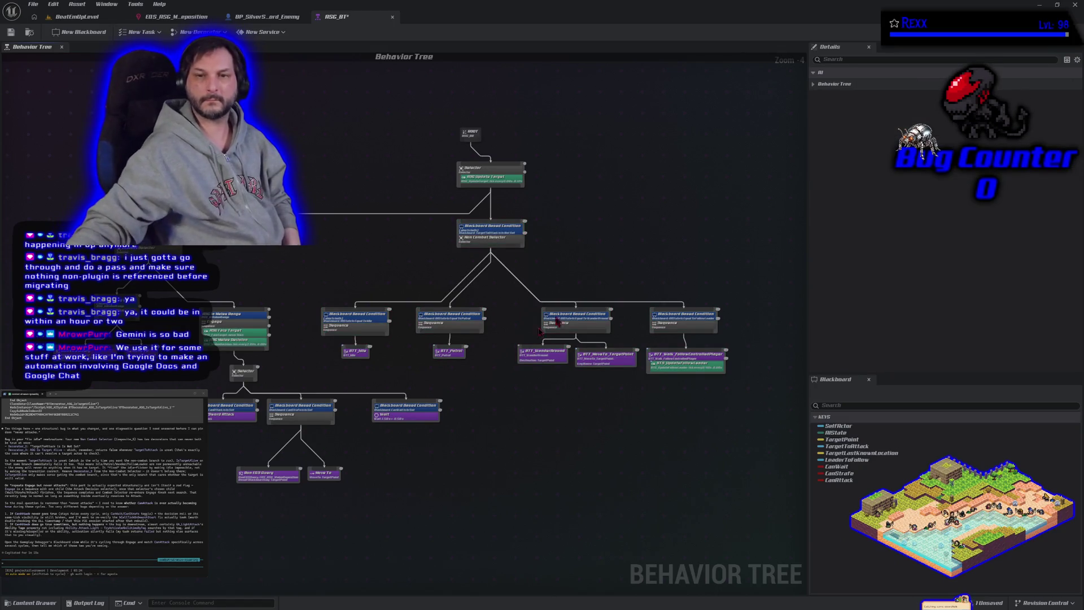
pyautogui.click(497, 238)
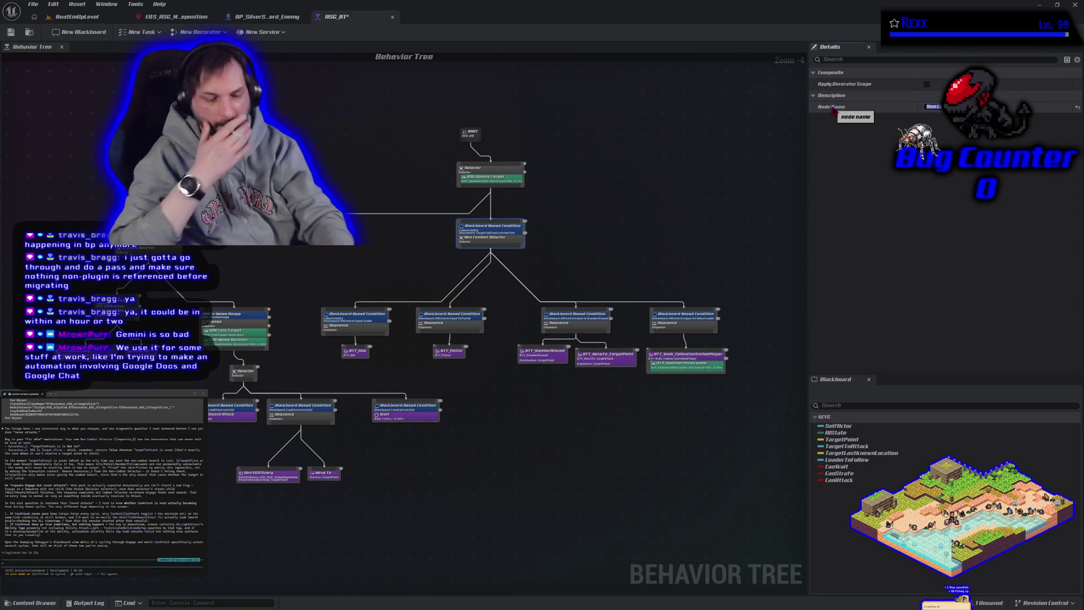
pyautogui.write('IdleSe')
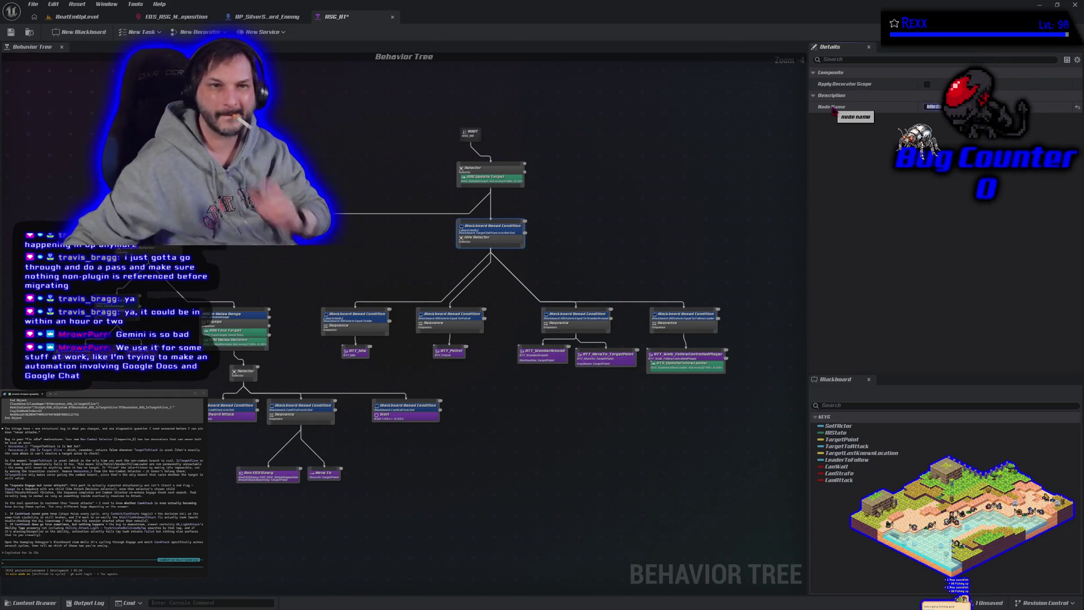
pyautogui.press('Return')
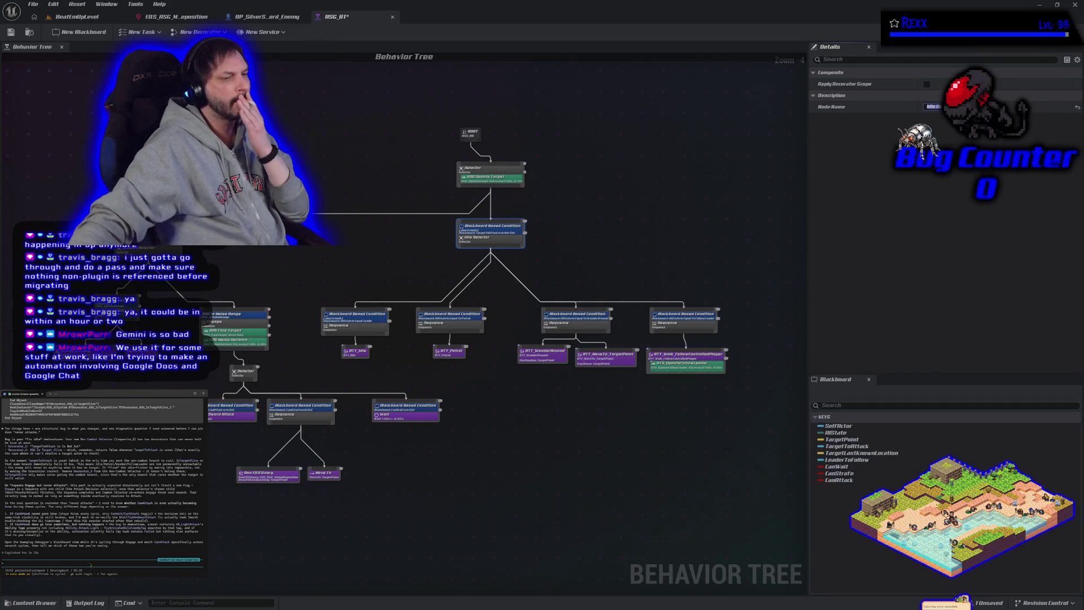
pyautogui.write('i dont think it was ever true. also')
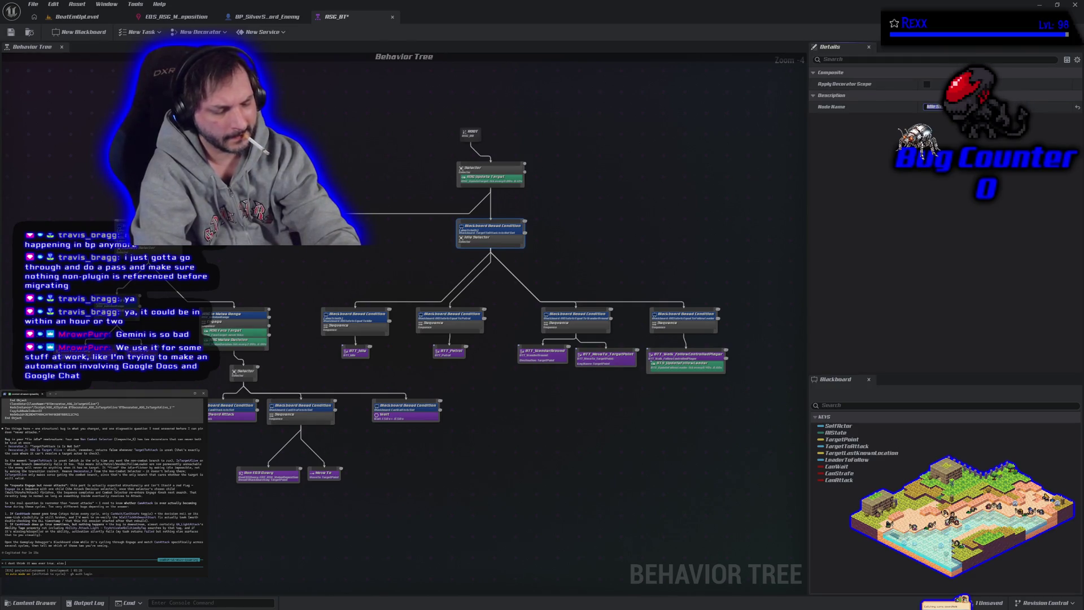
pyautogui.write('is a better ne')
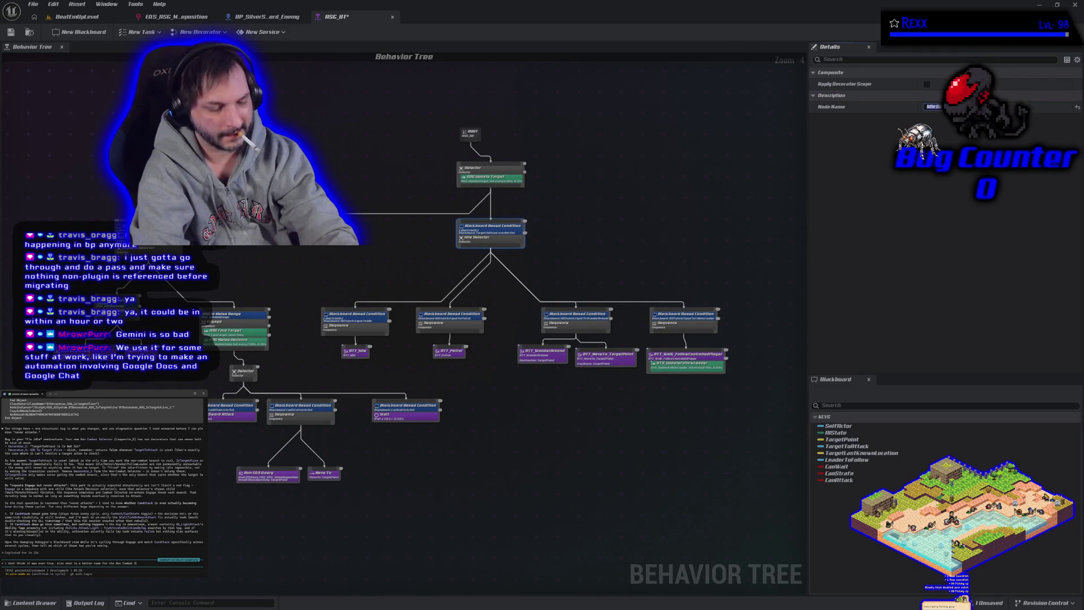
pyautogui.press('Return')
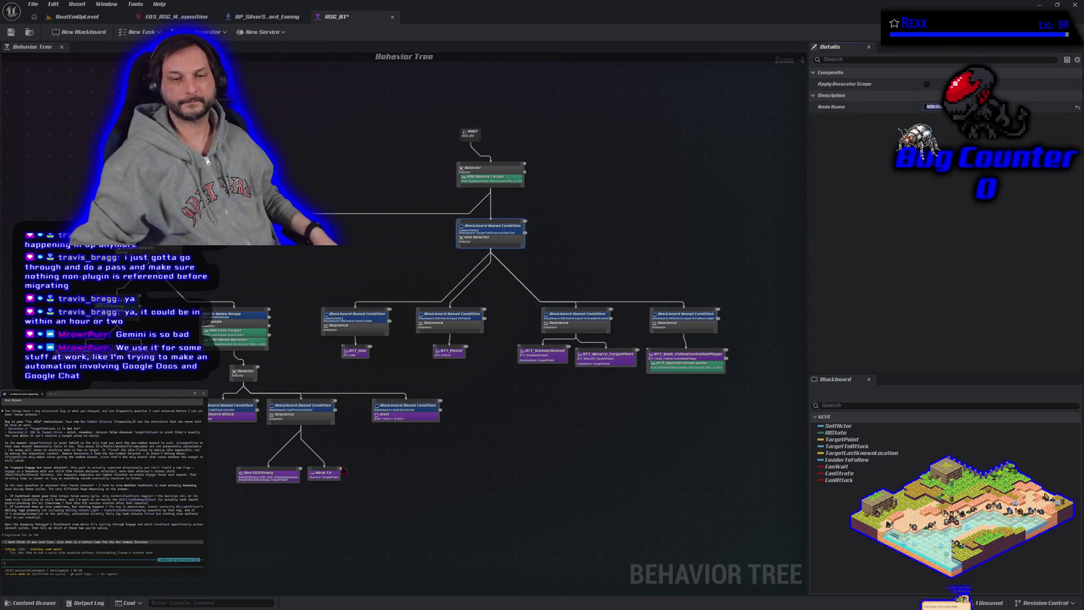
# Marquee-select the Idle Selector subtree and drag it about 430 px to the right
pyautogui.scroll(3, 286, 459)
pyautogui.scroll(-2, 285, 459)
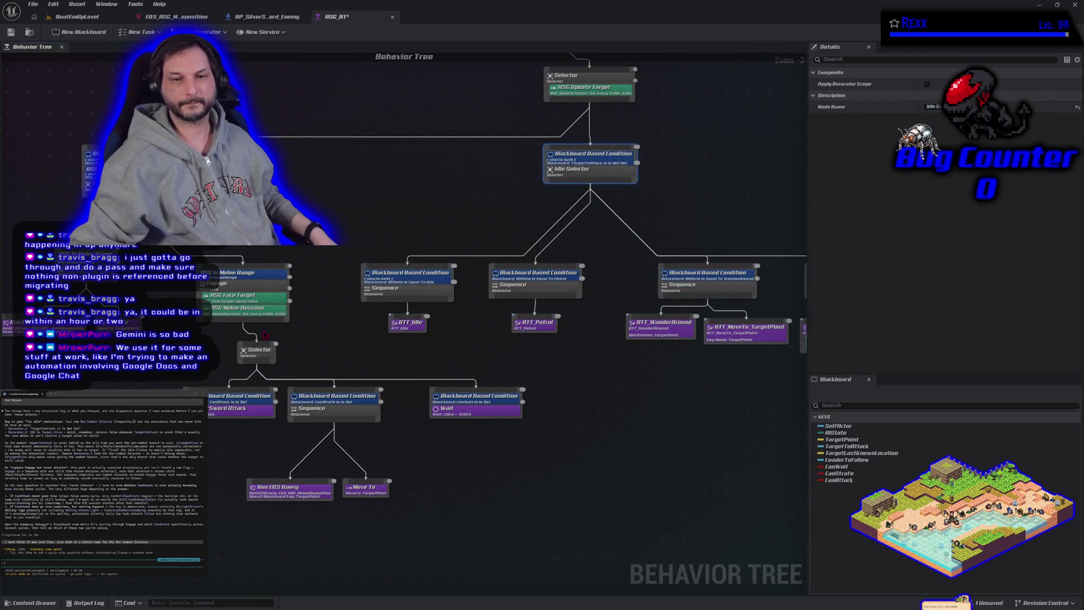
pyautogui.scroll(2, 251, 330)
pyautogui.moveTo(293, 338); pyautogui.dragTo(332, 365)
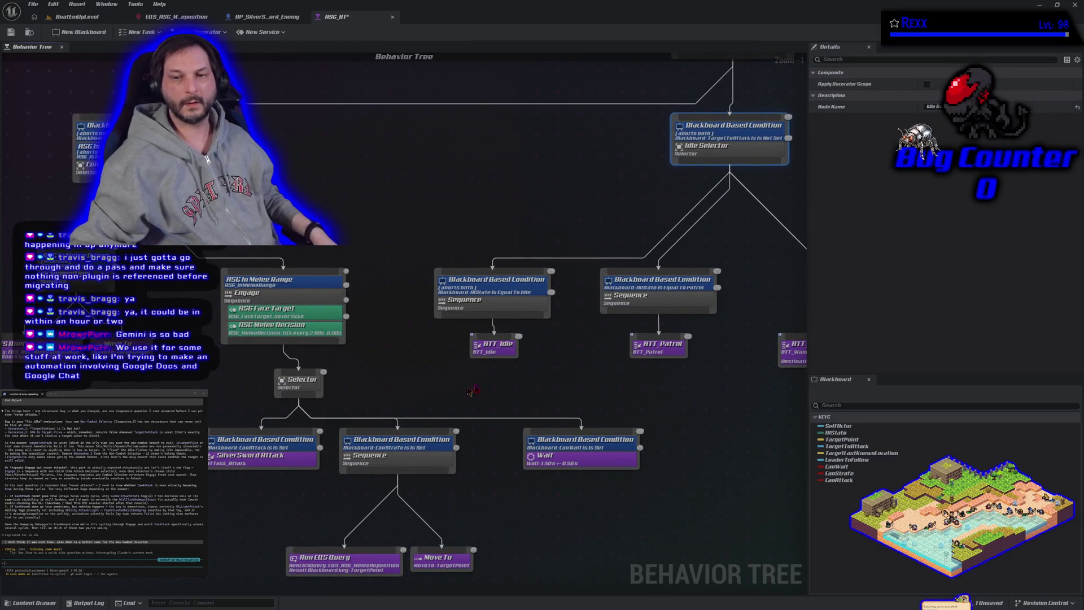
pyautogui.moveTo(555, 384); pyautogui.dragTo(404, 414)
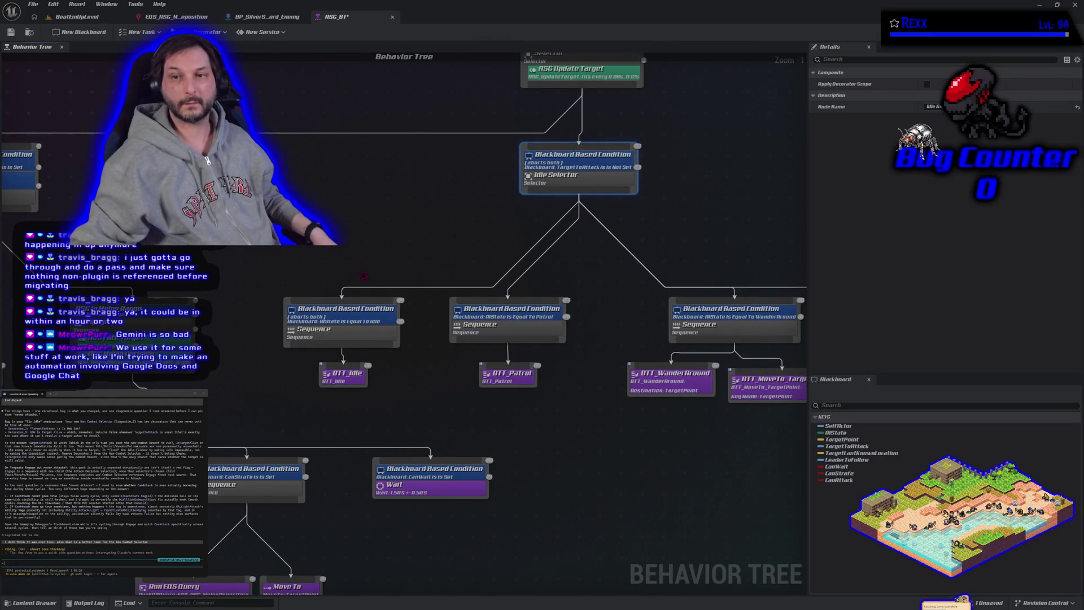
pyautogui.scroll(-3, 371, 250)
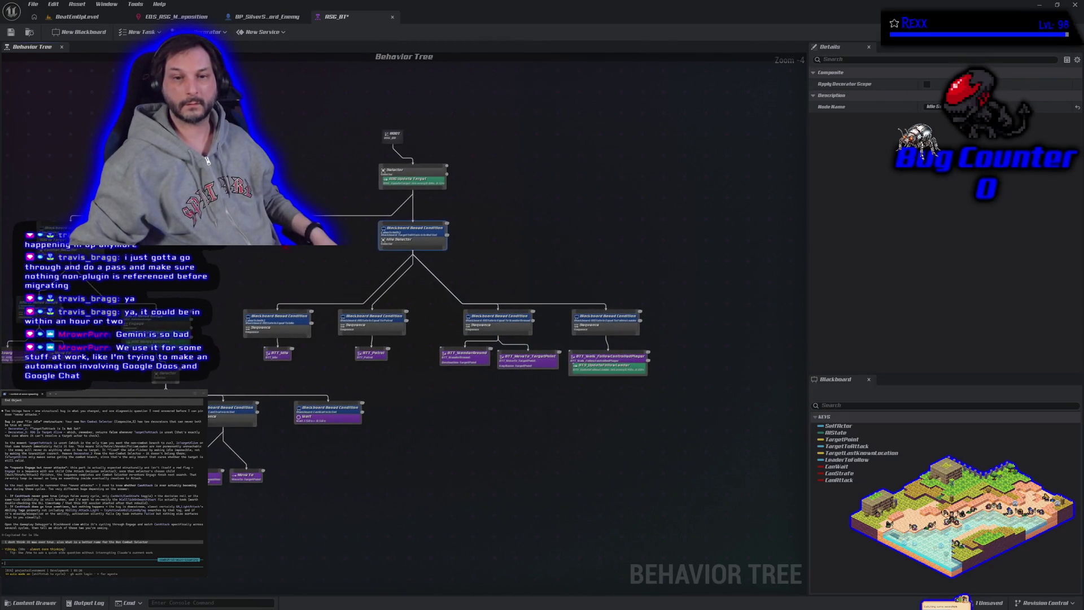
pyautogui.moveTo(319, 291); pyautogui.dragTo(652, 379)
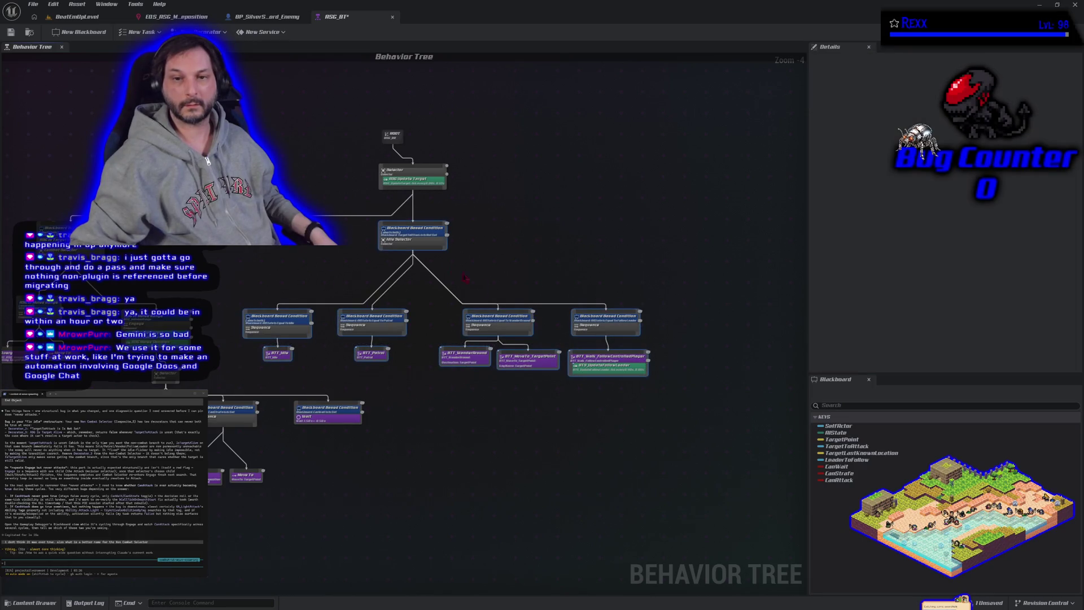
pyautogui.moveTo(413, 238)
pyautogui.mouseDown()
pyautogui.moveTo(656, 243)
pyautogui.moveTo(537, 379)
pyautogui.moveTo(285, 407)
pyautogui.mouseUp()
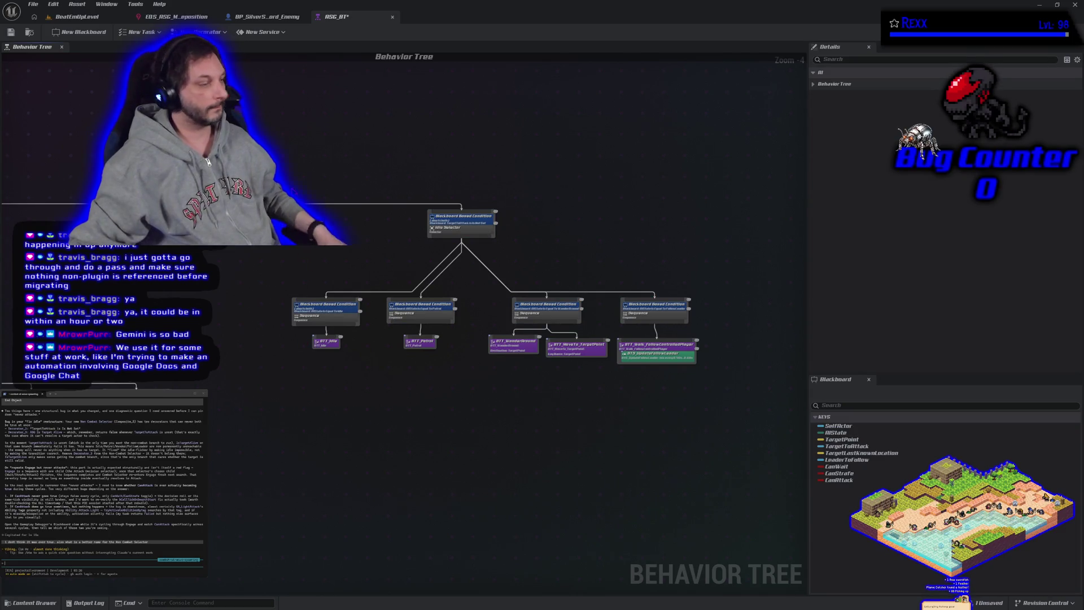
pyautogui.moveTo(172, 285); pyautogui.dragTo(525, 285)
# Wrap the melee branch nodes in a Combat comment that shows its bubble when zoomed out
pyautogui.moveTo(289, 286)
pyautogui.mouseDown()
pyautogui.moveTo(396, 446)
pyautogui.moveTo(528, 451)
pyautogui.mouseUp()
pyautogui.press('c')
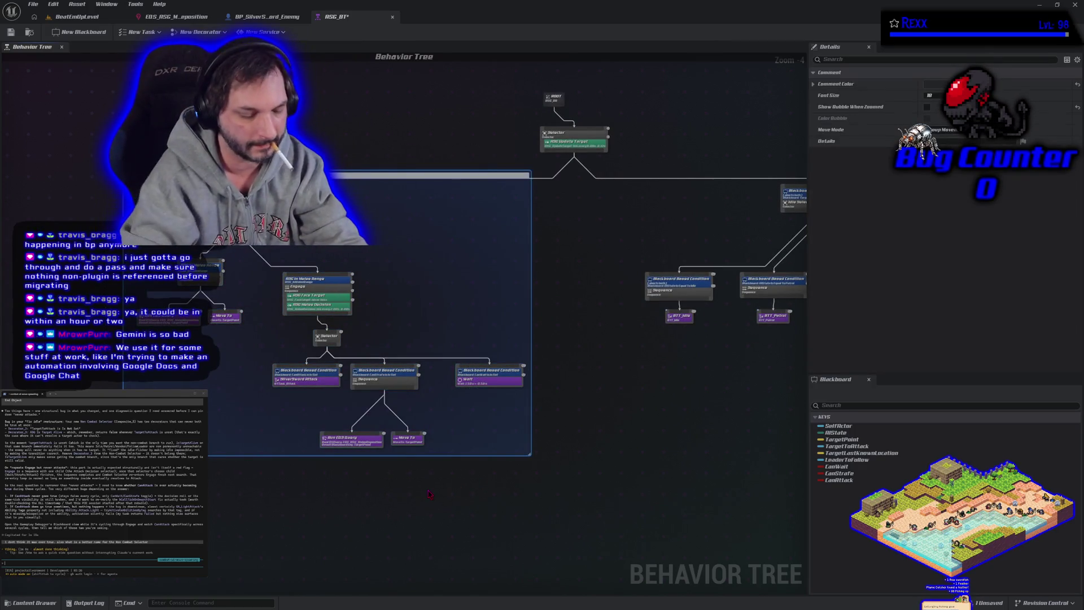
pyautogui.press('Return')
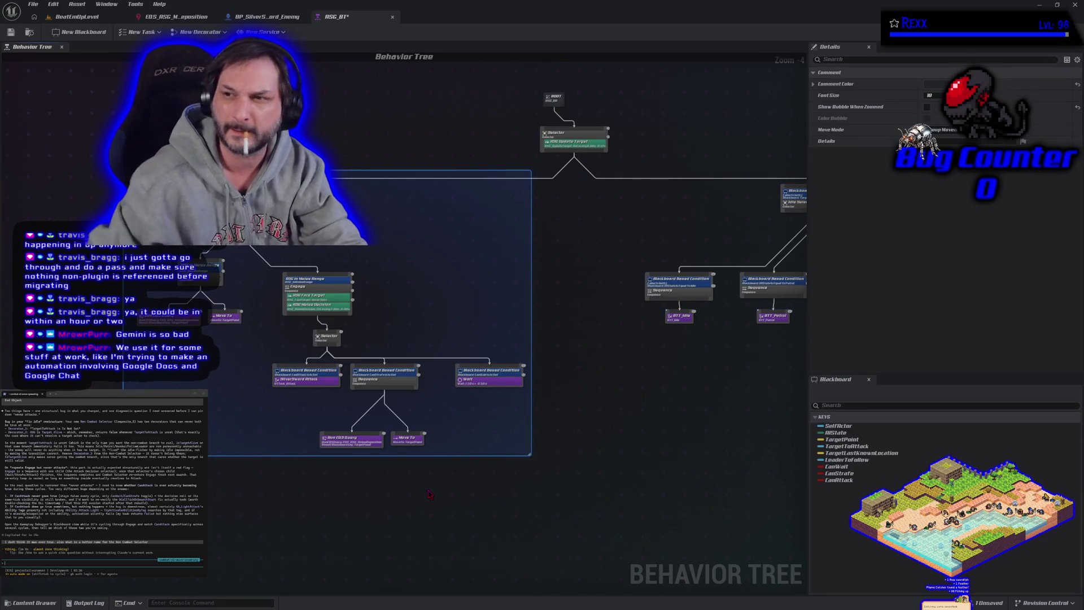
pyautogui.click(926, 106)
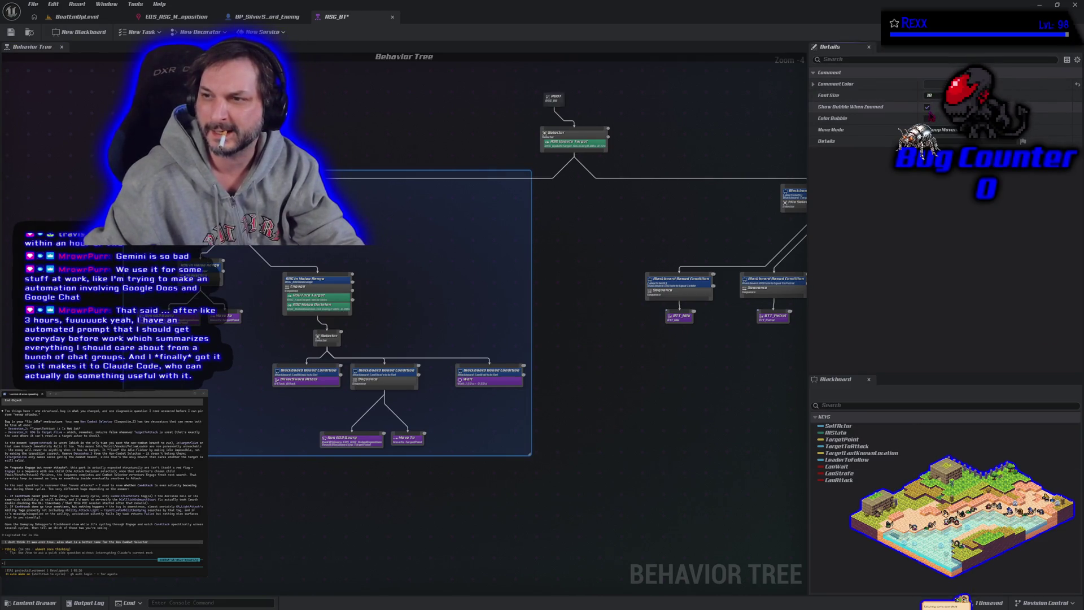
# Colour the Combat comment blue, save the tree, and pan to the idle branch
pyautogui.click(934, 84)
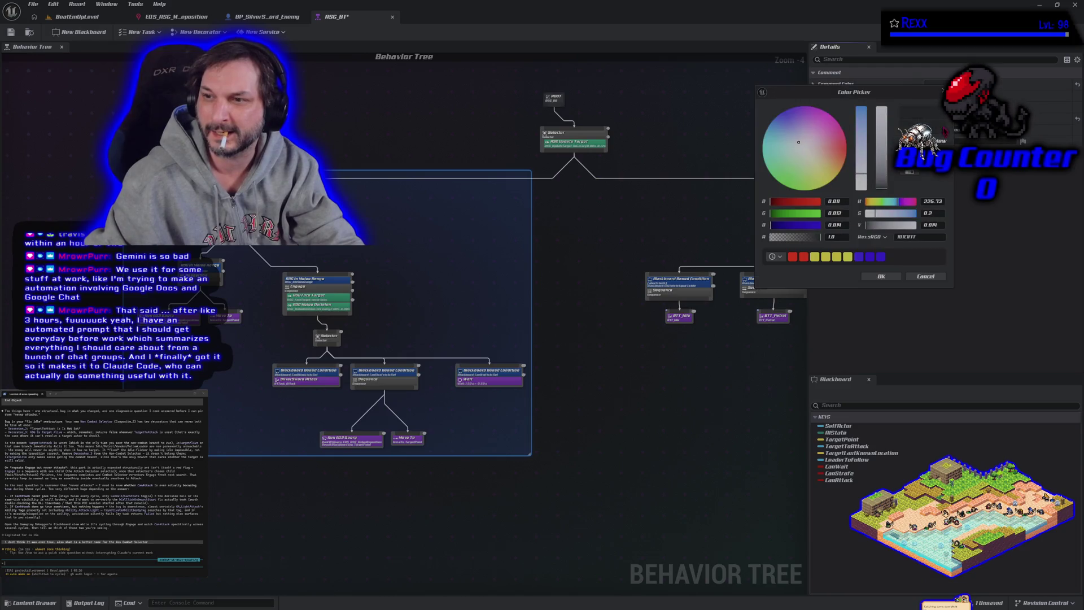
pyautogui.click(880, 256)
pyautogui.click(881, 276)
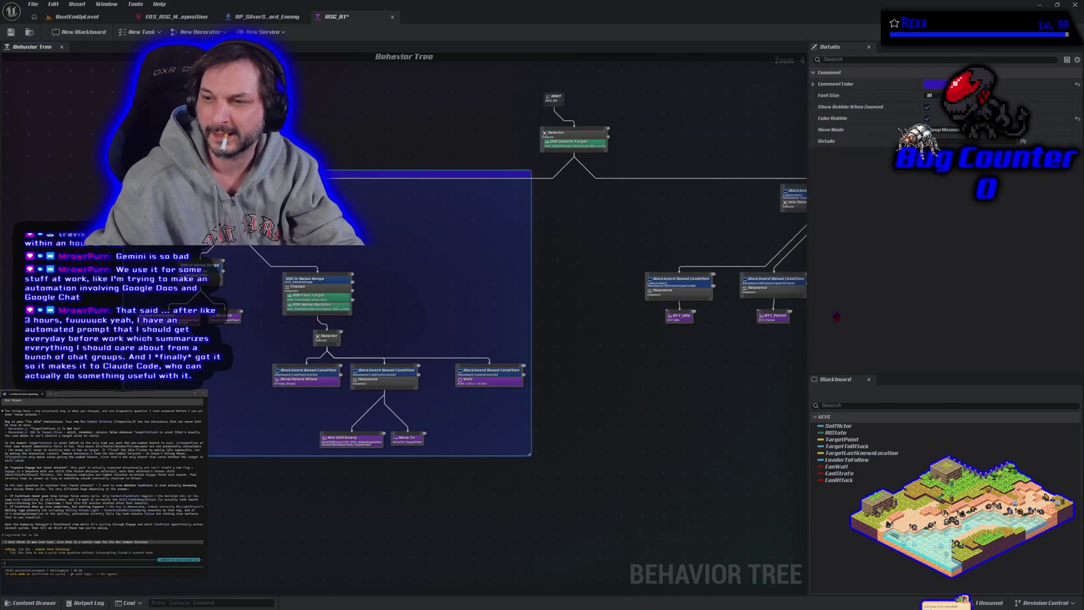
pyautogui.hotkey('ctrl', 's')
pyautogui.moveTo(540, 385)
pyautogui.mouseDown()
pyautogui.moveTo(436, 412)
pyautogui.moveTo(222, 416)
pyautogui.mouseUp()
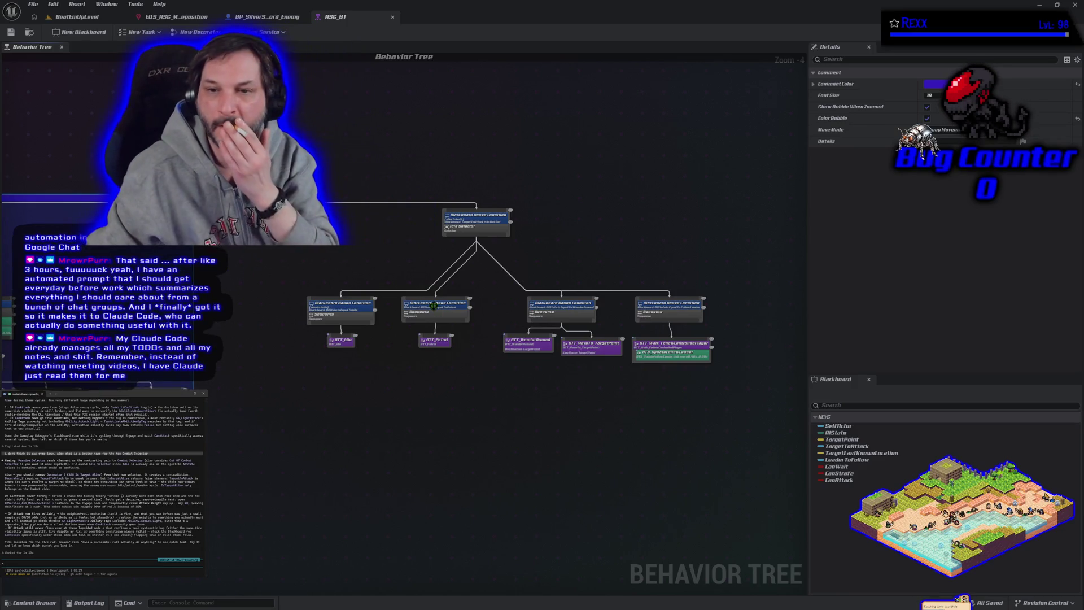
# Rename the Idle Selector node to Passive Selector
pyautogui.click(486, 226)
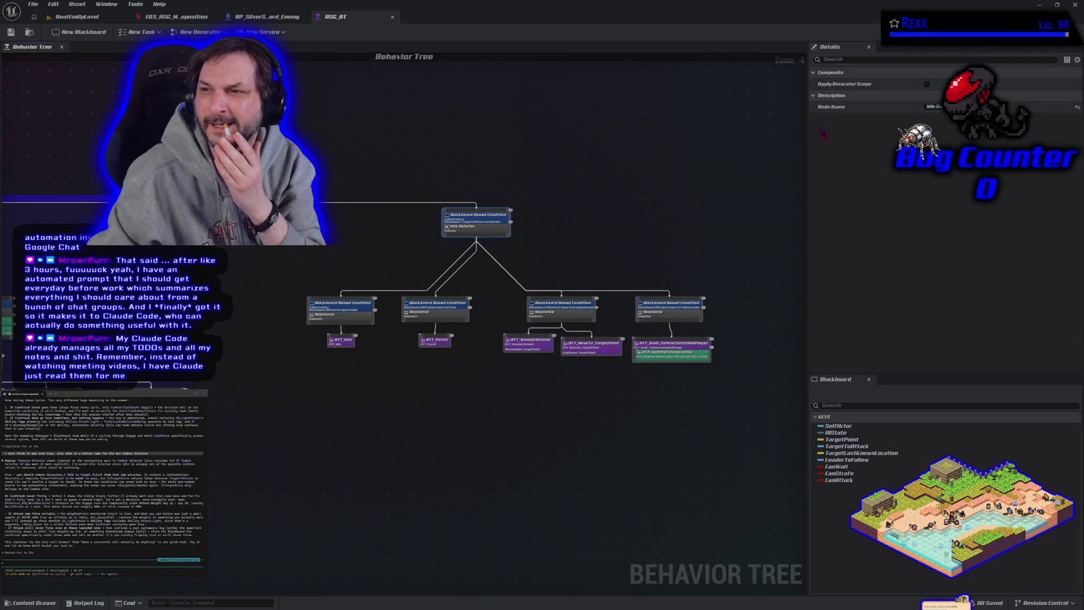
pyautogui.click(934, 106)
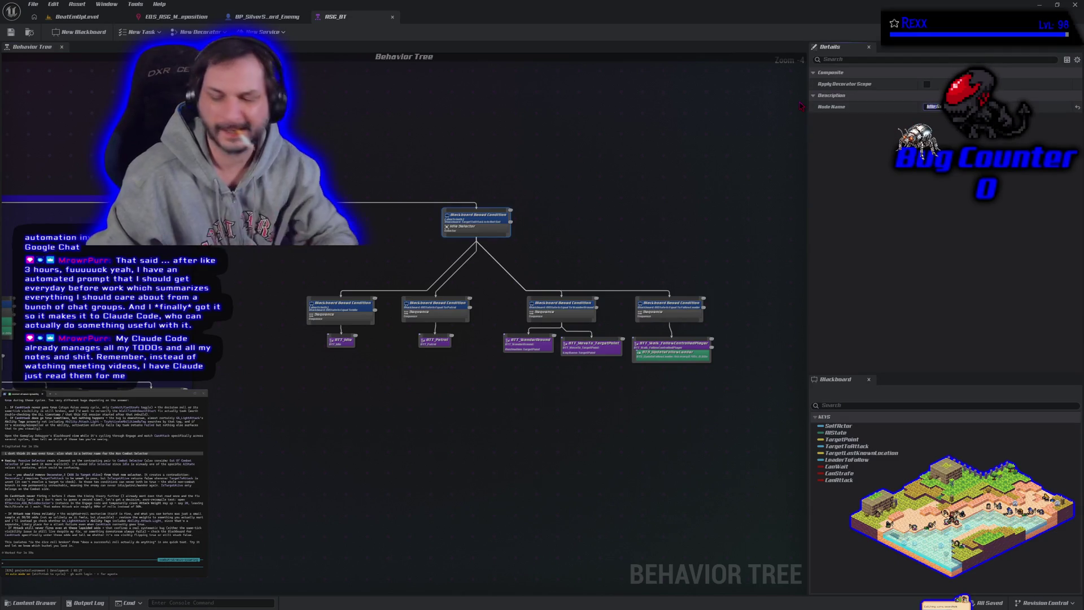
pyautogui.write('Passive')
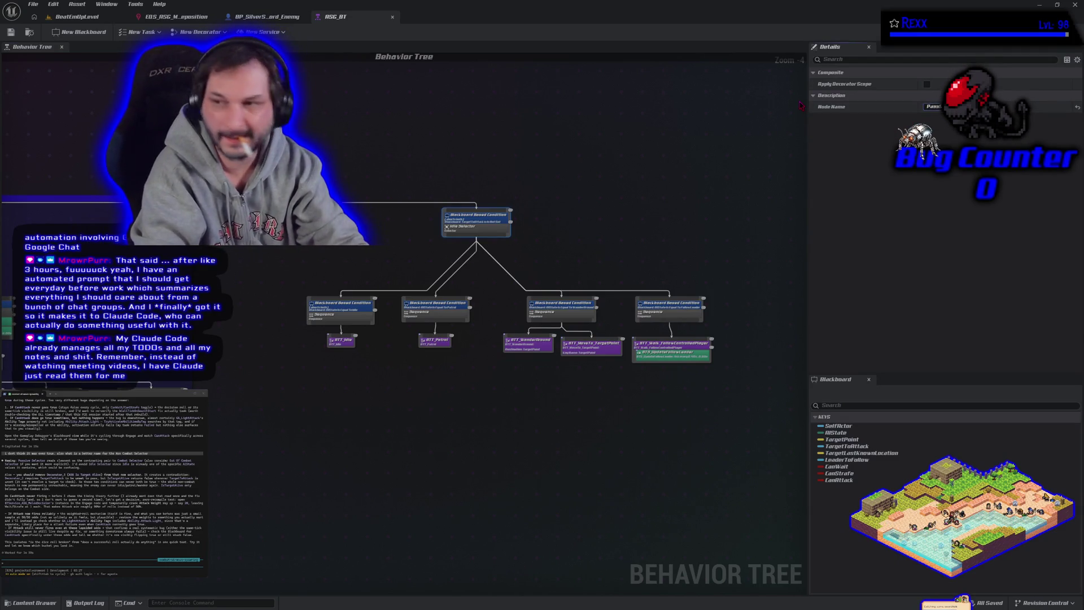
pyautogui.press('Return')
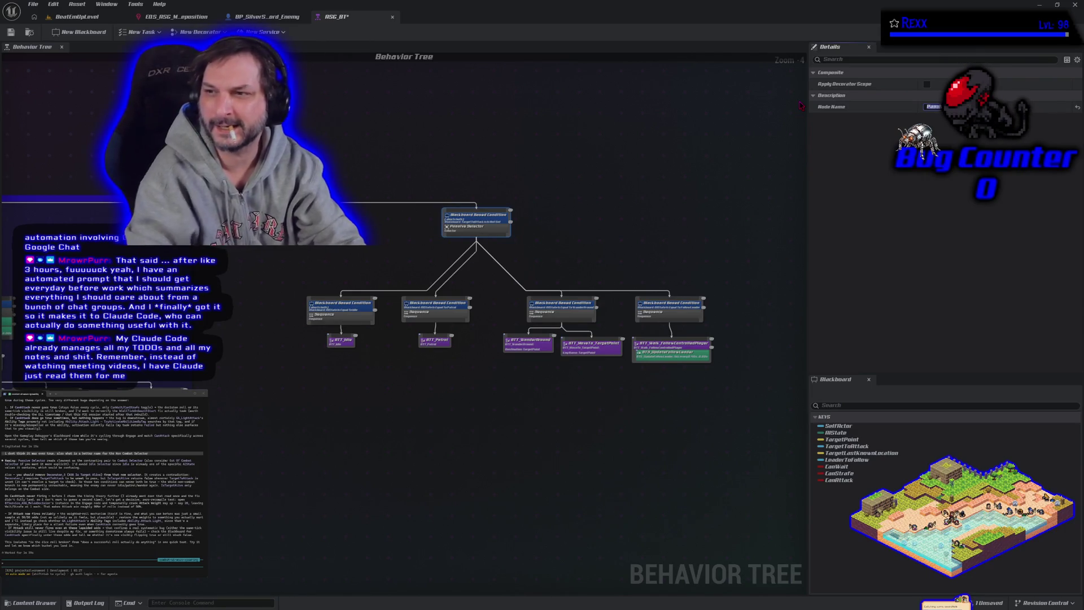
# Enclose the passive branch in a blue comment box that shows when zoomed out
pyautogui.moveTo(334, 174)
pyautogui.mouseDown()
pyautogui.moveTo(429, 203)
pyautogui.moveTo(710, 411)
pyautogui.mouseUp()
pyautogui.press('c')
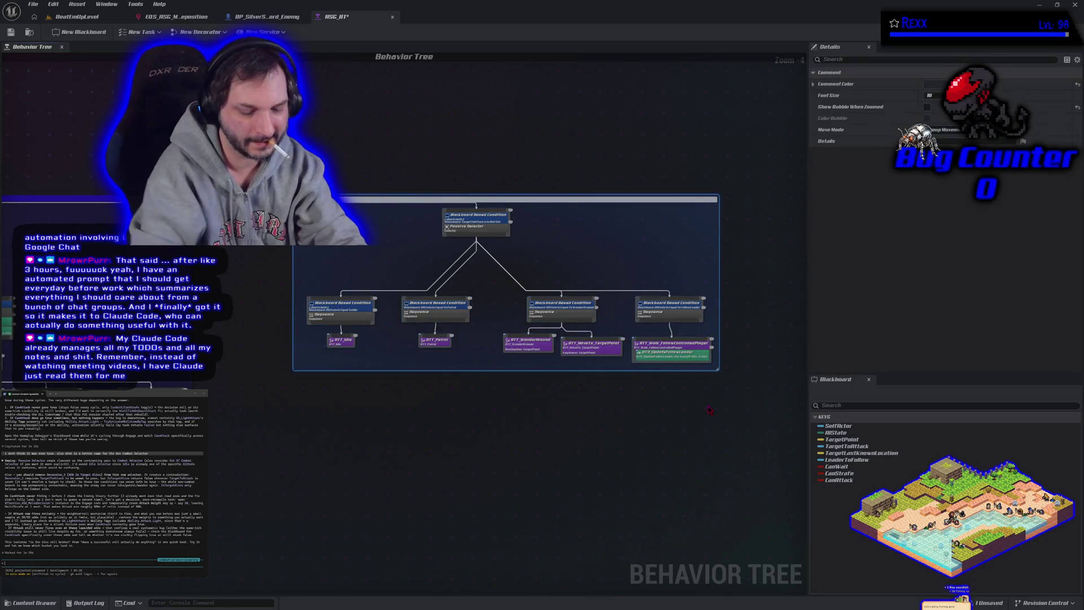
pyautogui.press('Return')
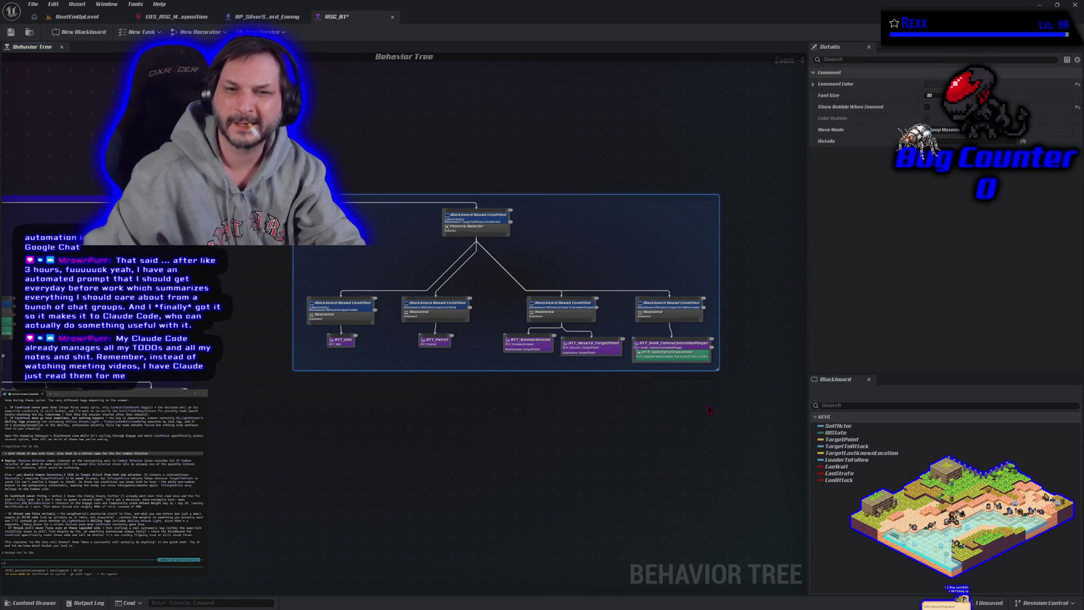
pyautogui.click(927, 107)
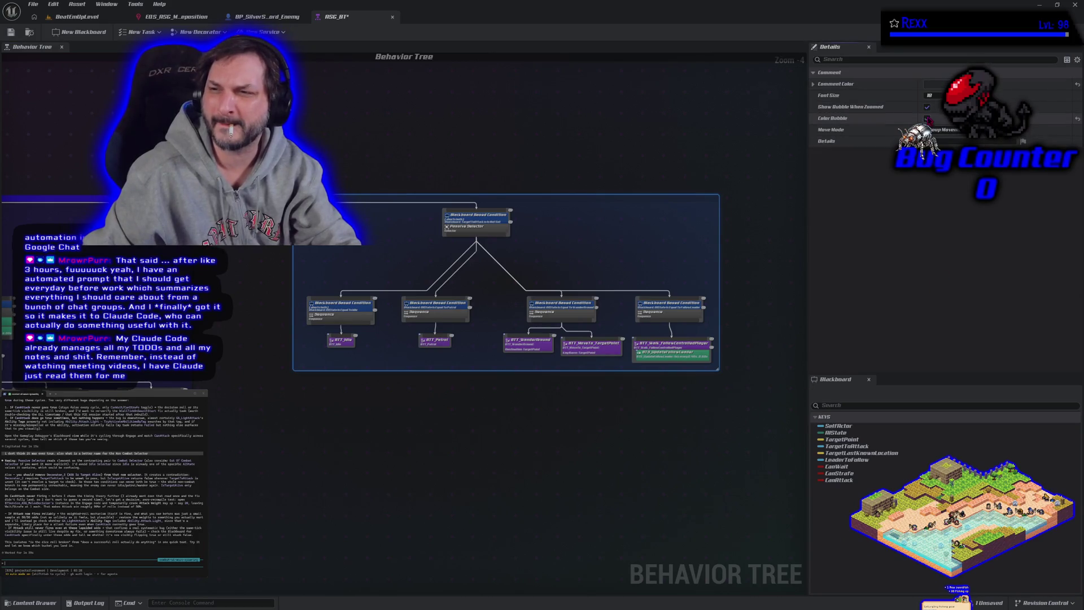
pyautogui.click(927, 118)
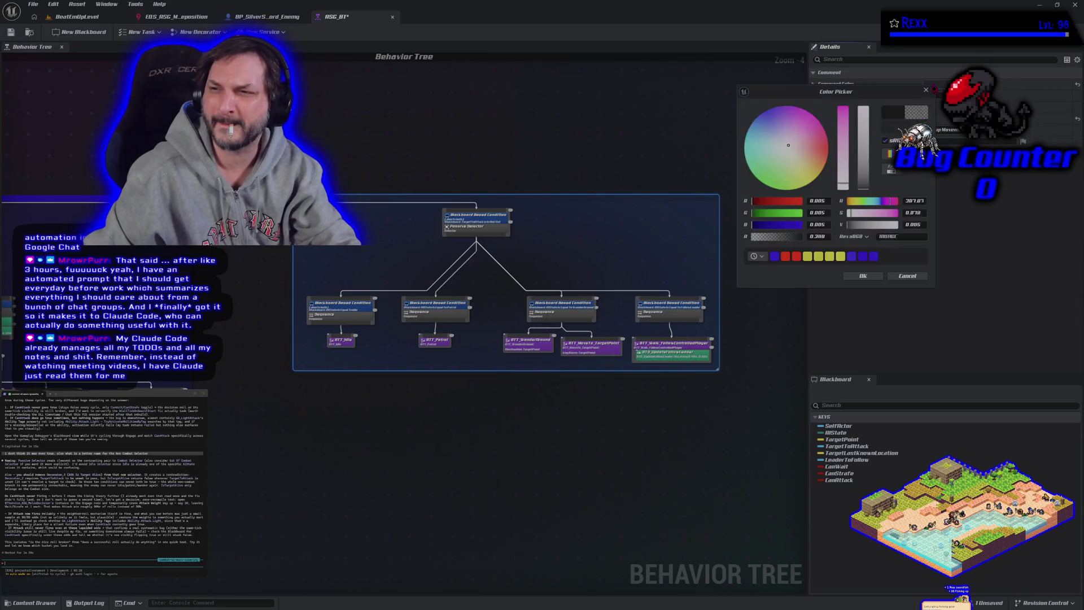
pyautogui.click(874, 258)
pyautogui.click(863, 276)
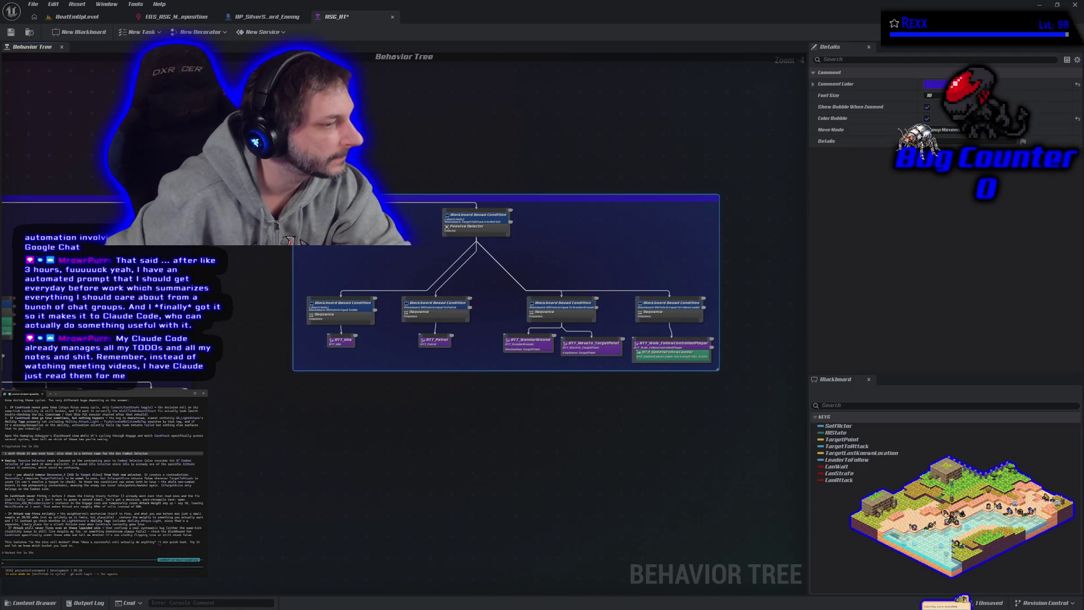
# Save the tree, check the Combat branch's melee decision service, save again, and return to BeatEmUpLevel
pyautogui.click(10, 33)
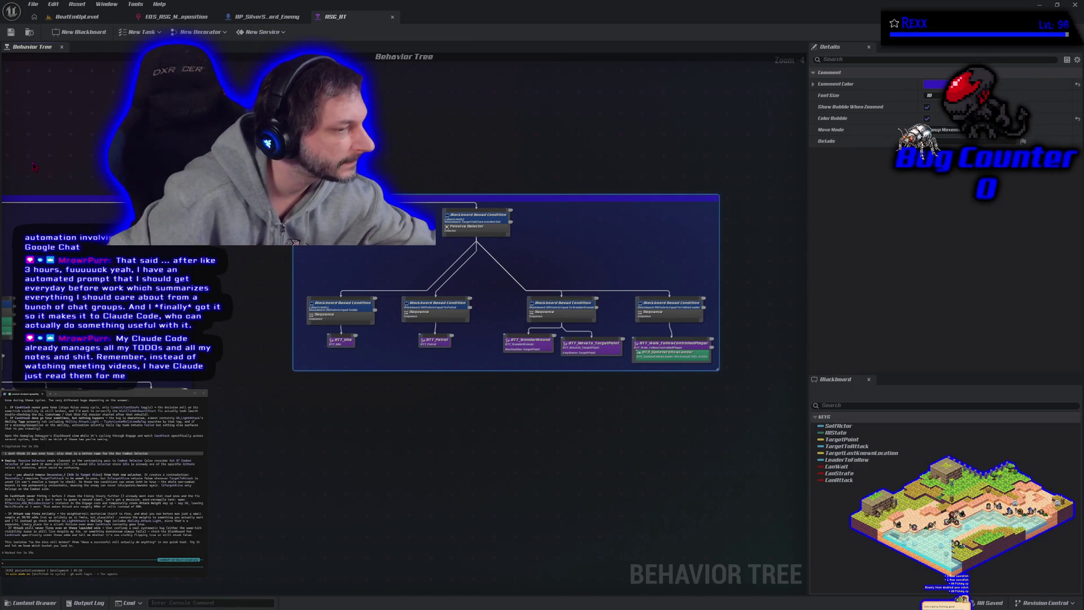
pyautogui.moveTo(237, 431)
pyautogui.mouseDown()
pyautogui.moveTo(276, 406)
pyautogui.moveTo(442, 373)
pyautogui.mouseUp()
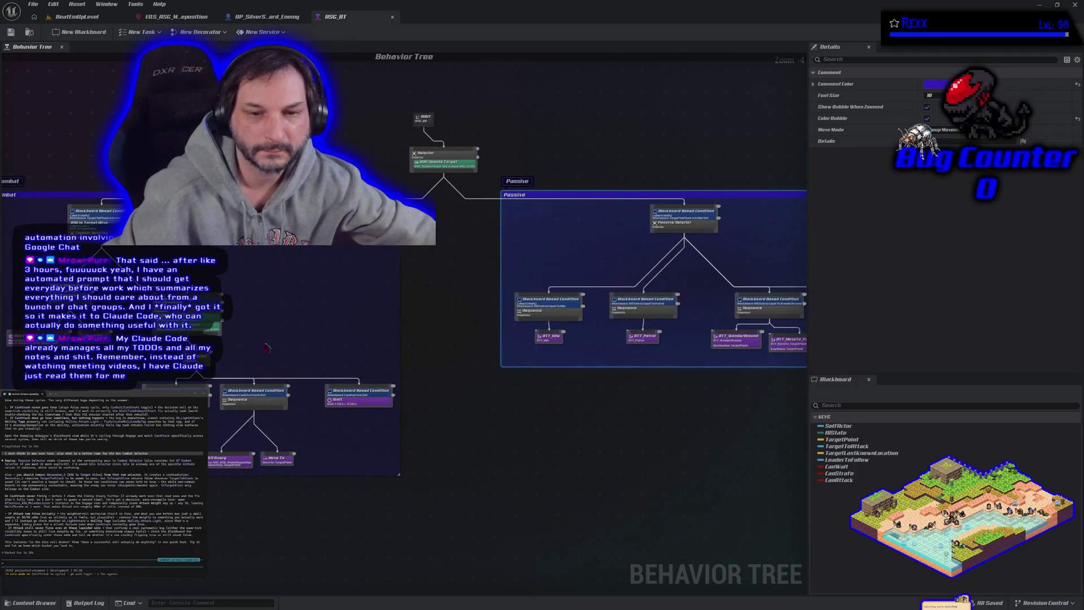
pyautogui.scroll(5, 204, 358)
pyautogui.click(187, 301)
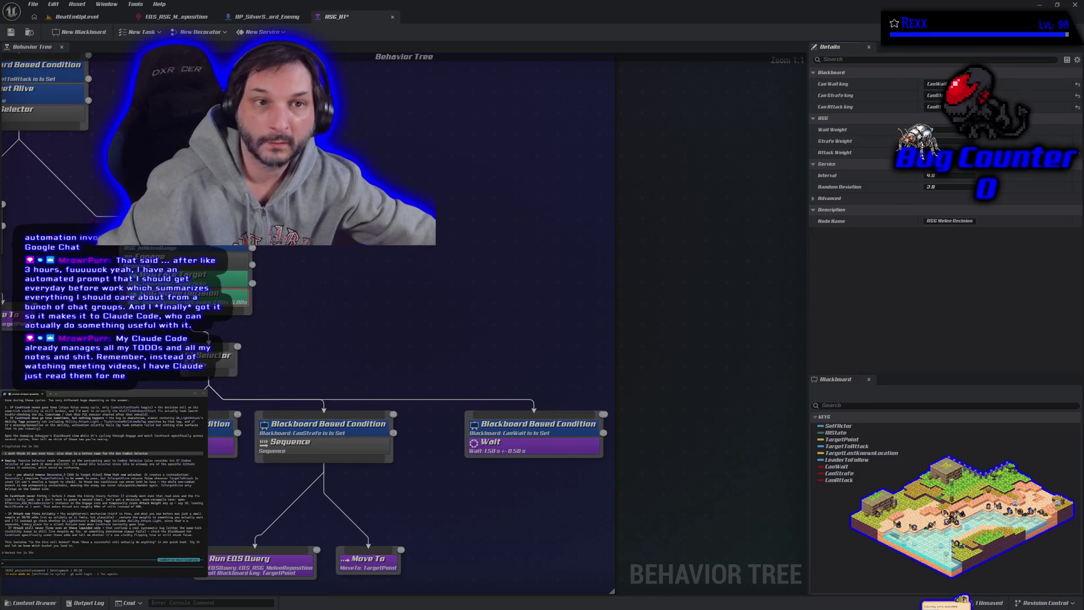
pyautogui.click(10, 31)
pyautogui.click(56, 17)
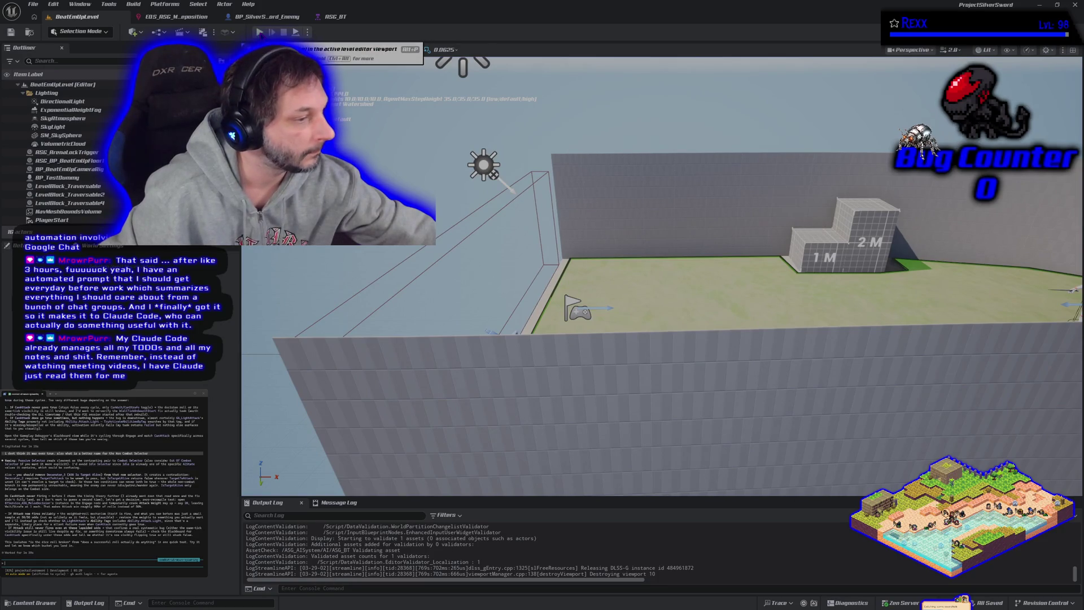
# Run a short play-test of the sword fight, stop it, and go back to ASG_BT
pyautogui.click(259, 33)
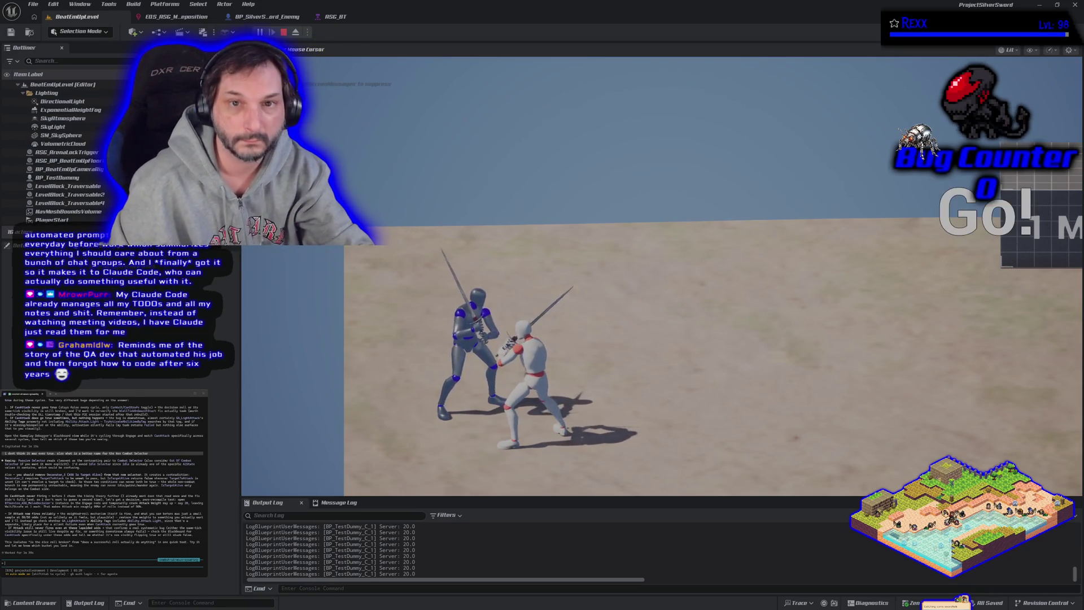
pyautogui.press('Escape')
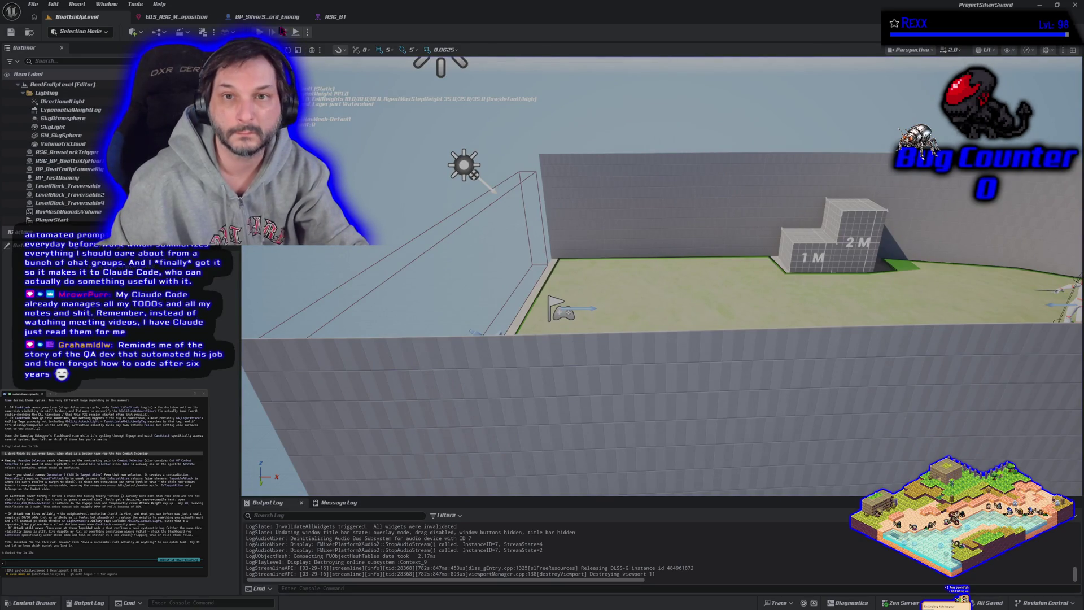
pyautogui.click(336, 16)
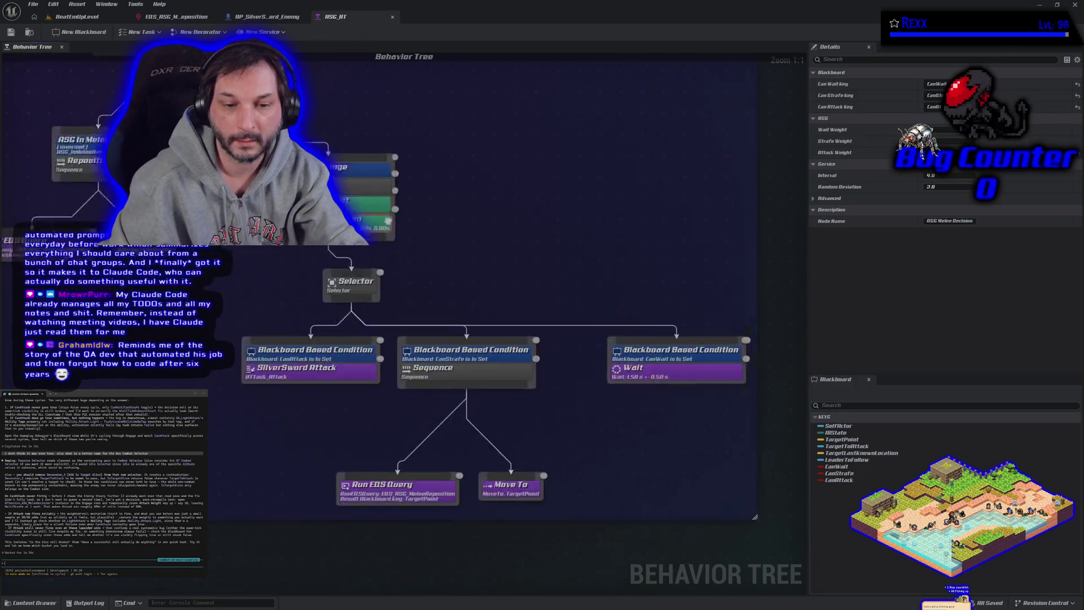
# Inspect the SilverSword Attack task, glance at the level, and fit the whole tree in view
pyautogui.click(318, 332)
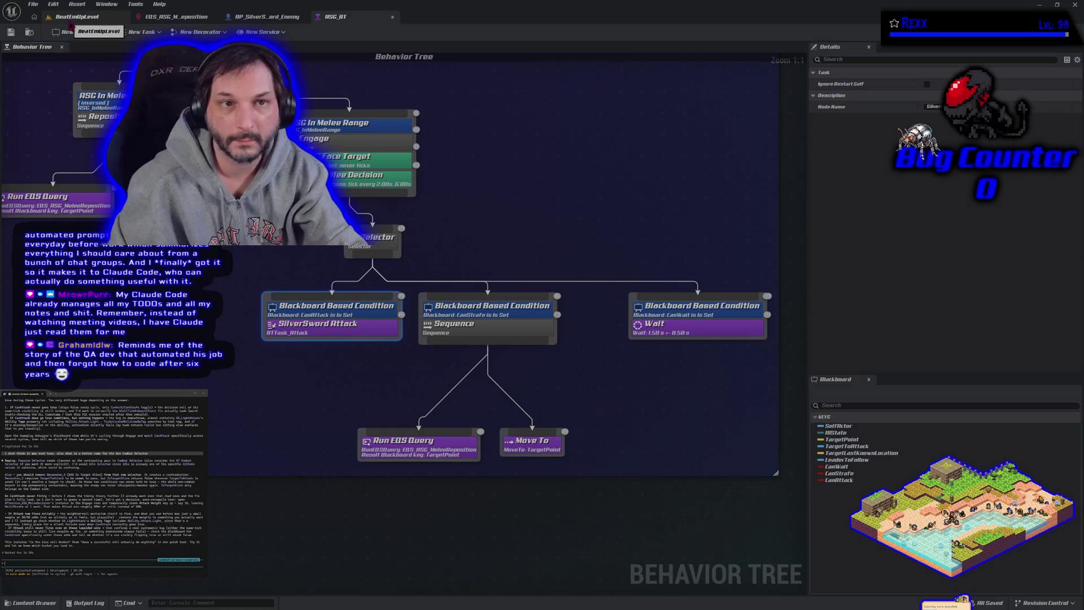
pyautogui.click(71, 27)
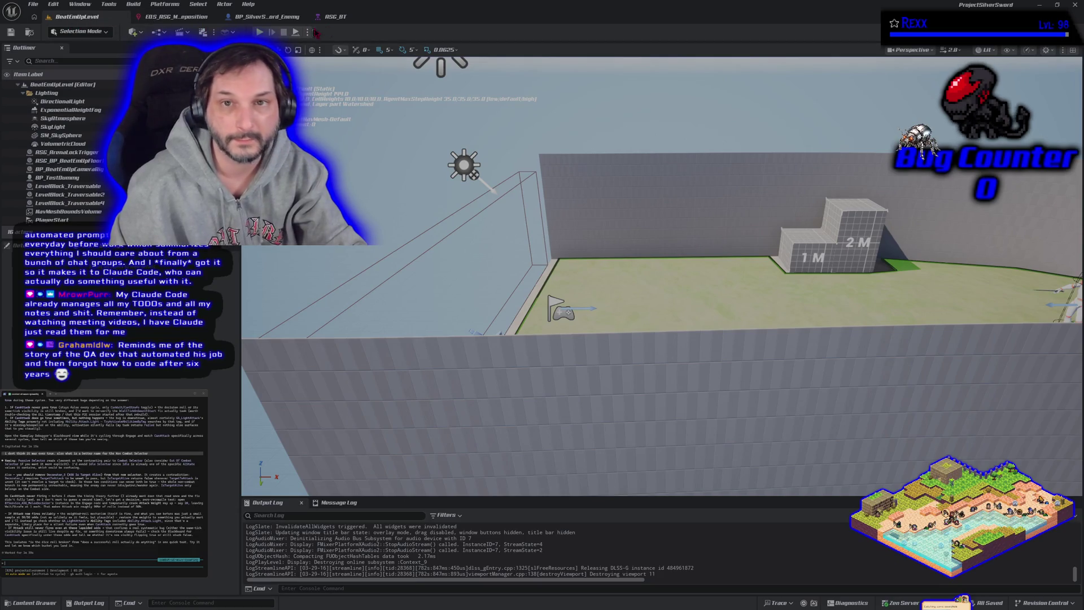
pyautogui.click(336, 16)
pyautogui.click(236, 293)
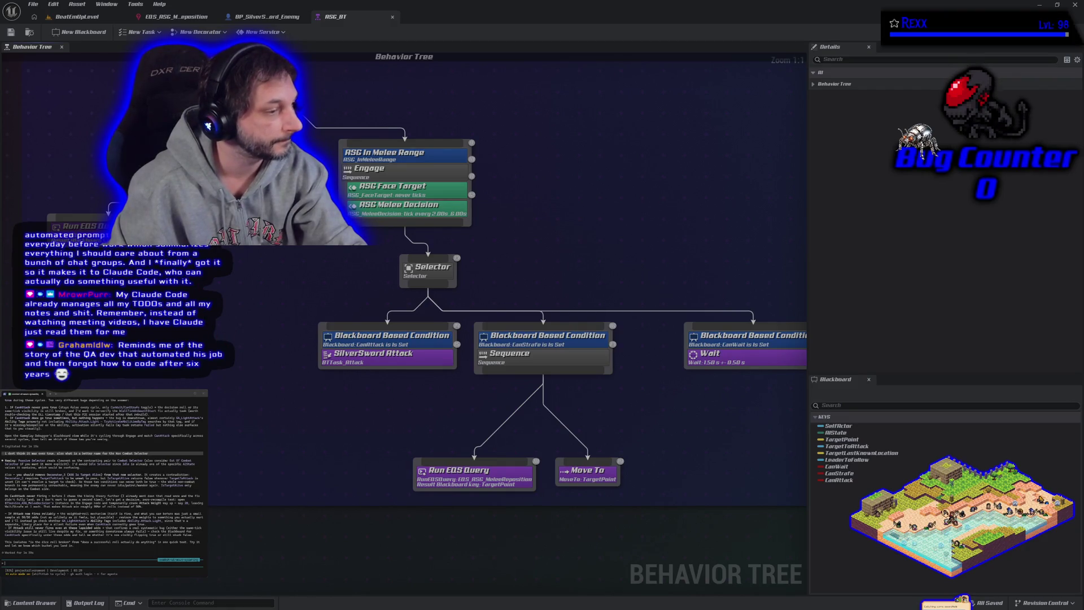
pyautogui.press('Home')
# Send the whole tree to the terminal assistant, noting the enemy still doesn't attack with the weights
pyautogui.moveTo(49, 111)
pyautogui.mouseDown()
pyautogui.moveTo(82, 162)
pyautogui.moveTo(773, 490)
pyautogui.mouseUp()
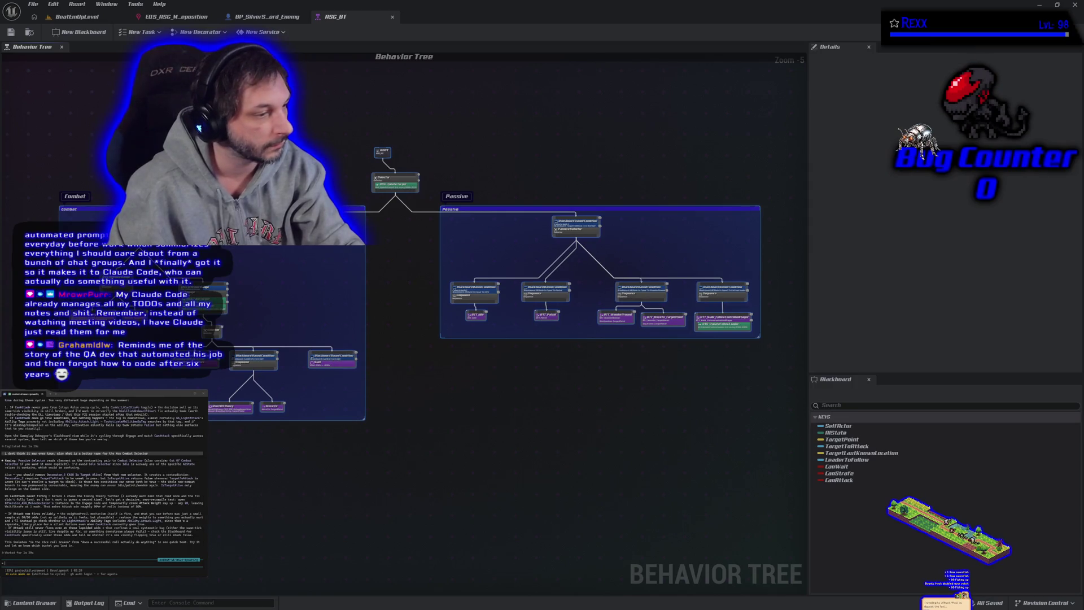
pyautogui.hotkey('ctrl', 'v')
pyautogui.press('Return')
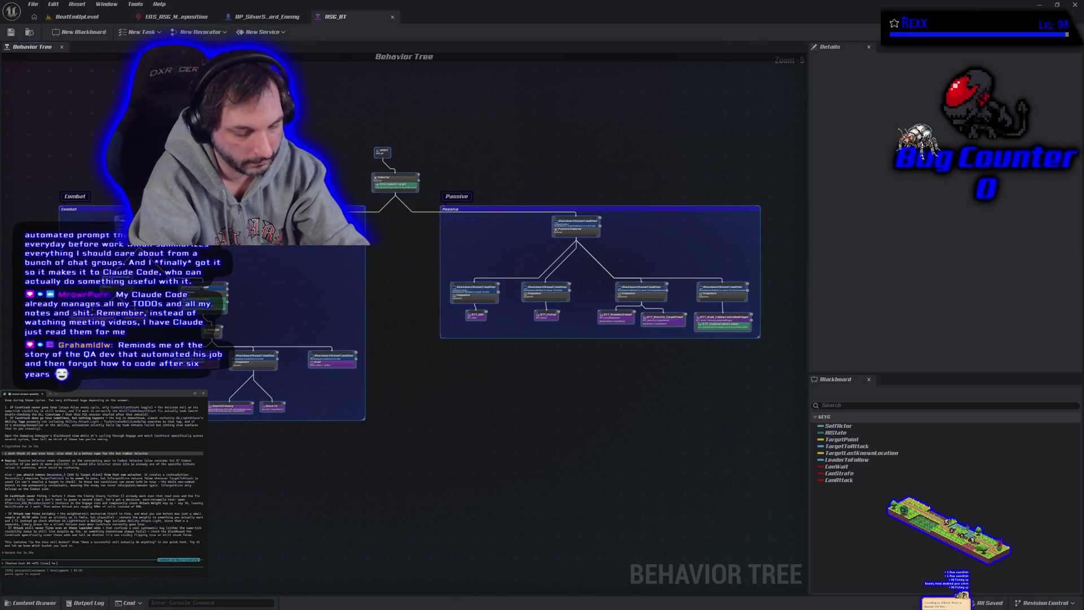
pyautogui.write('ll does not attack wit hthe w')
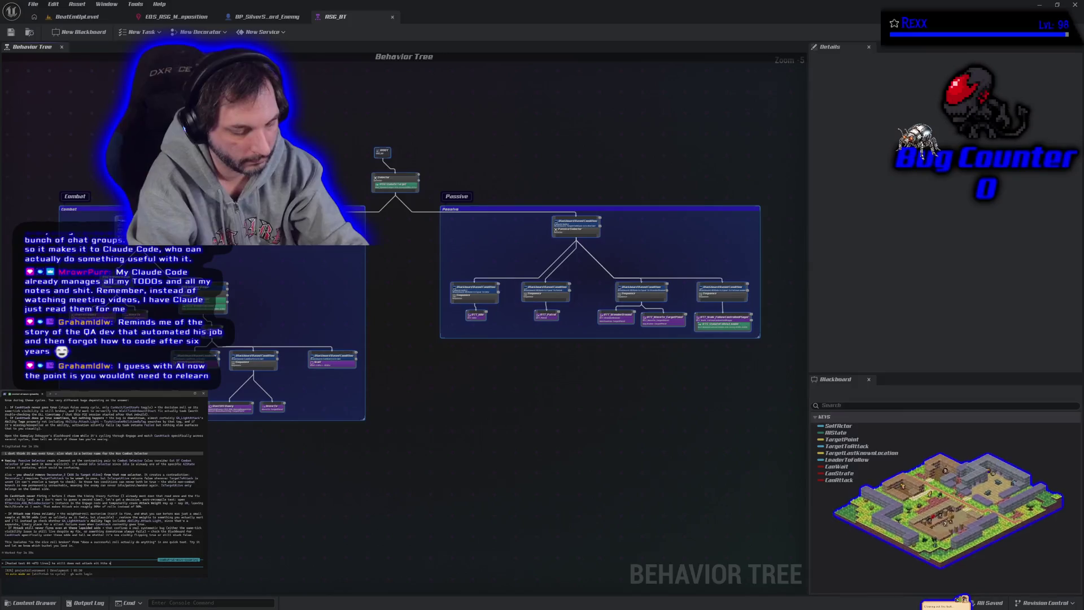
pyautogui.write('eight at 20')
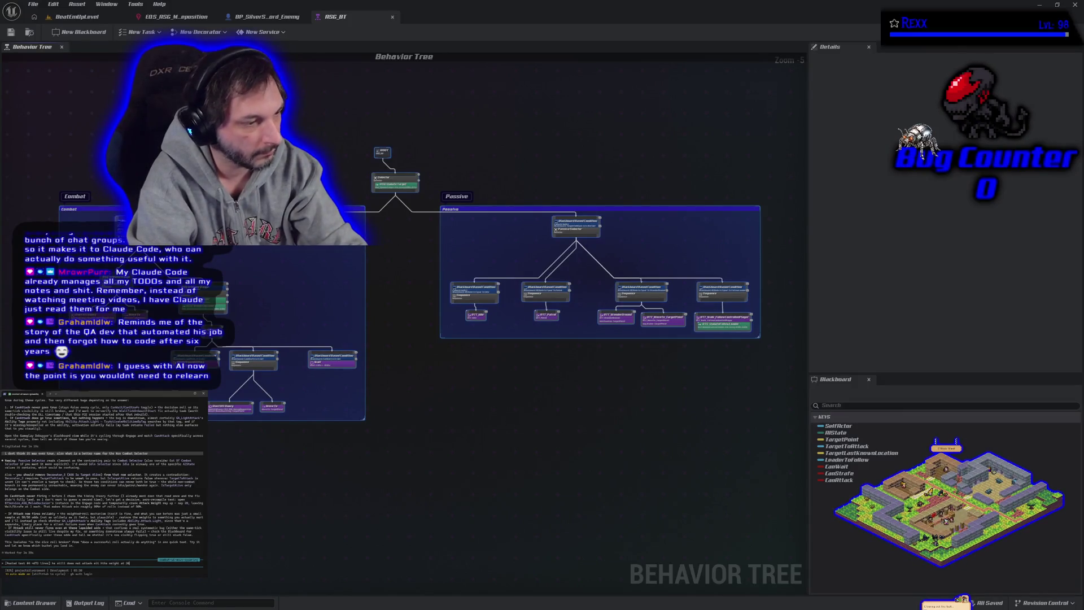
pyautogui.press('Return')
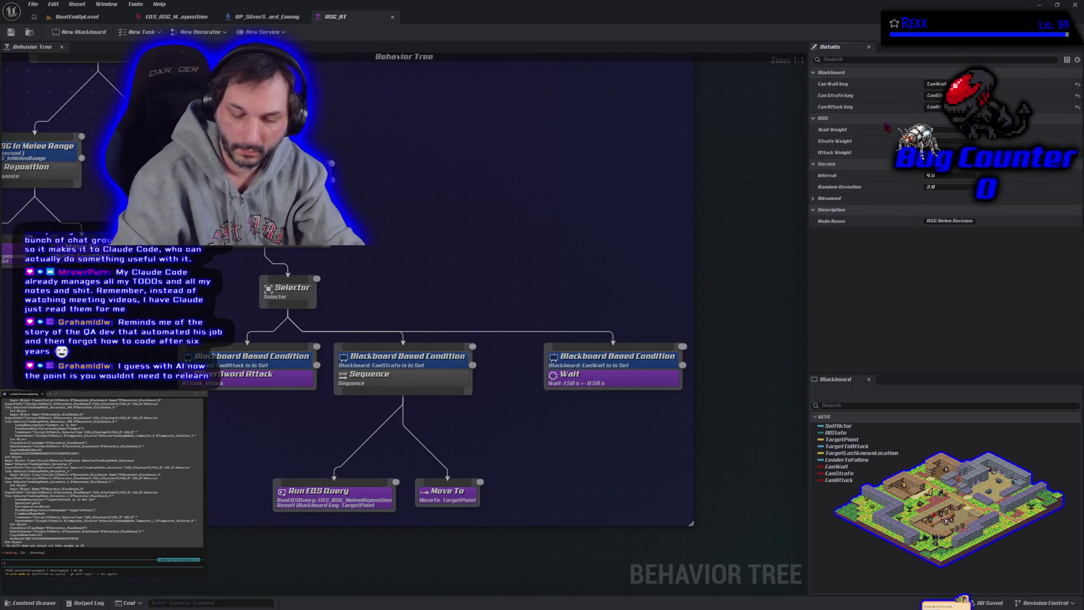
# Save the tree and inspect the CanAttack condition and ASG Melee Decision service
pyautogui.click(763, 317)
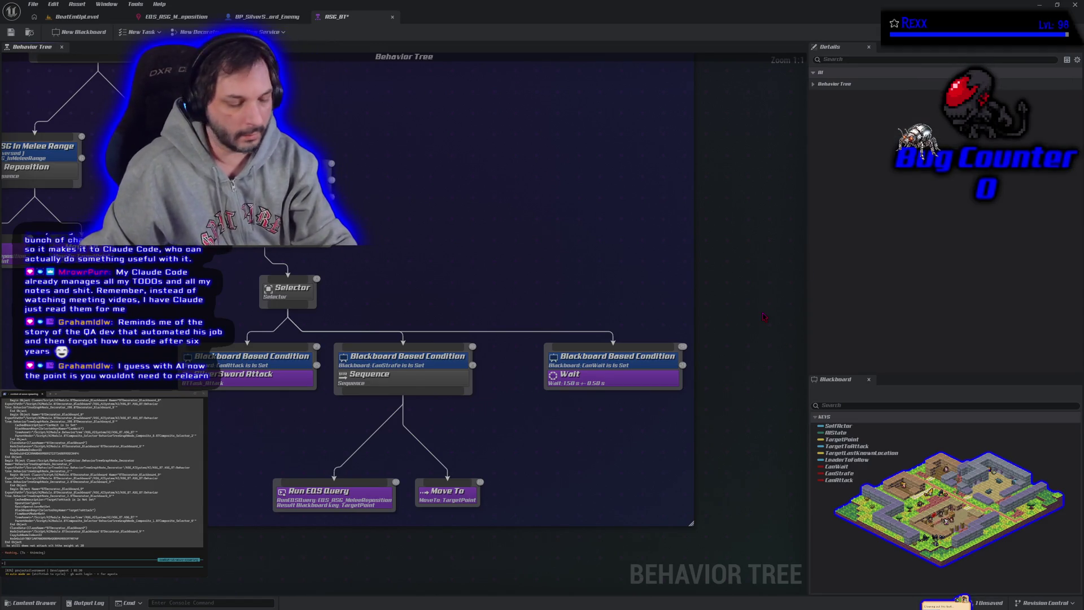
pyautogui.hotkey('ctrl', 's')
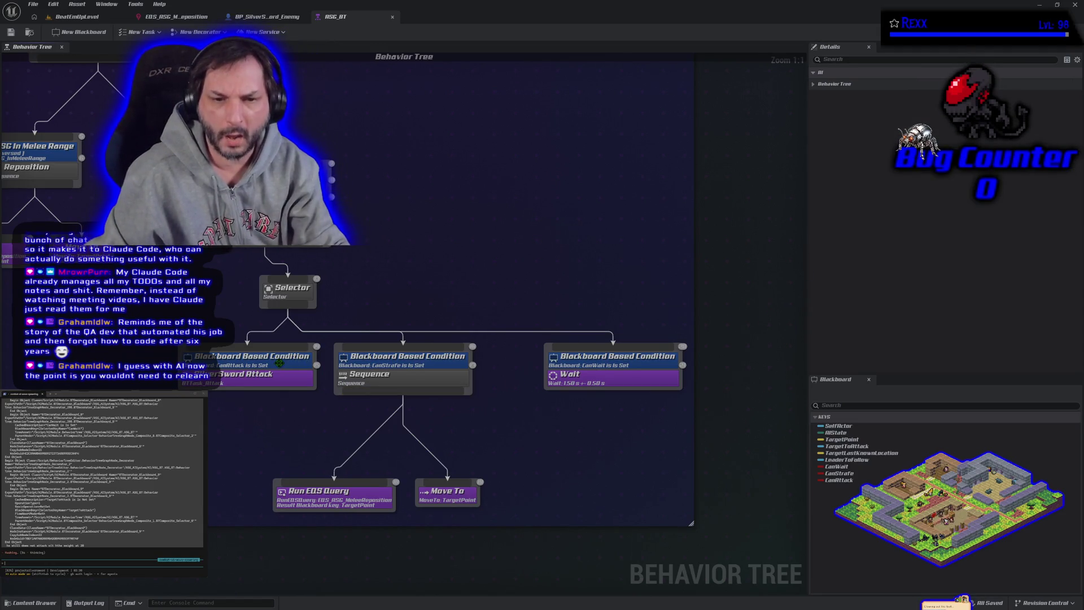
pyautogui.click(281, 363)
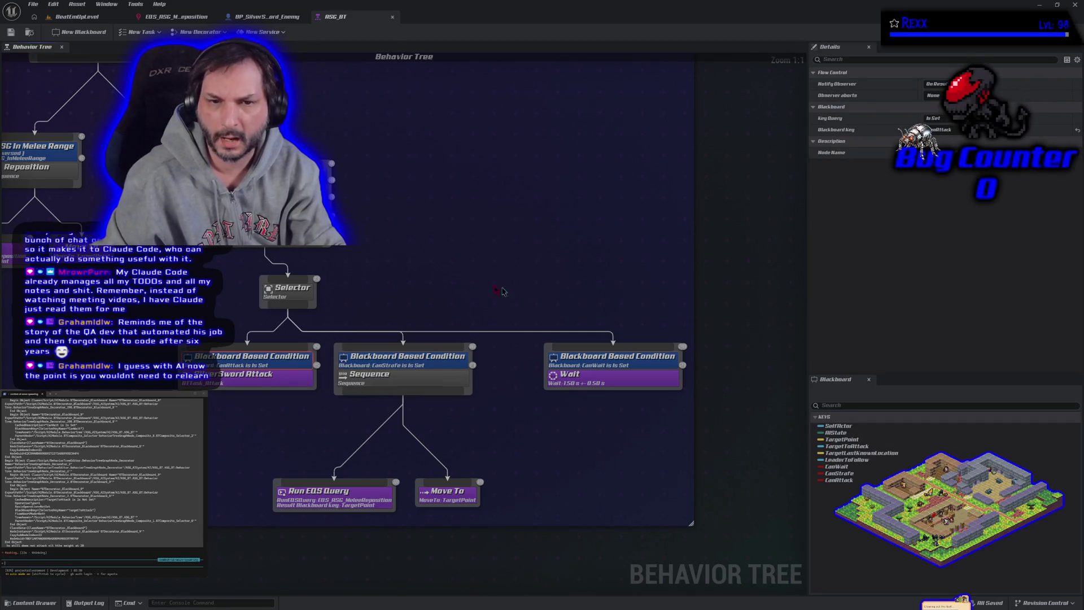
pyautogui.click(398, 249)
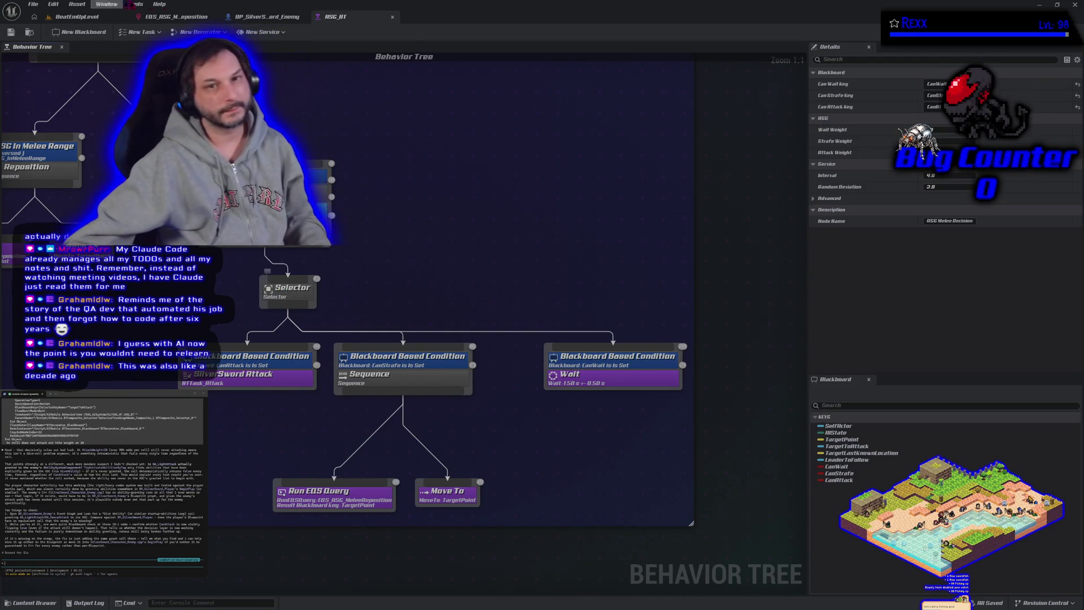
# Duplicate the Give Ability node, chain it after the original, and set it to GA_LightAttack
pyautogui.click(257, 22)
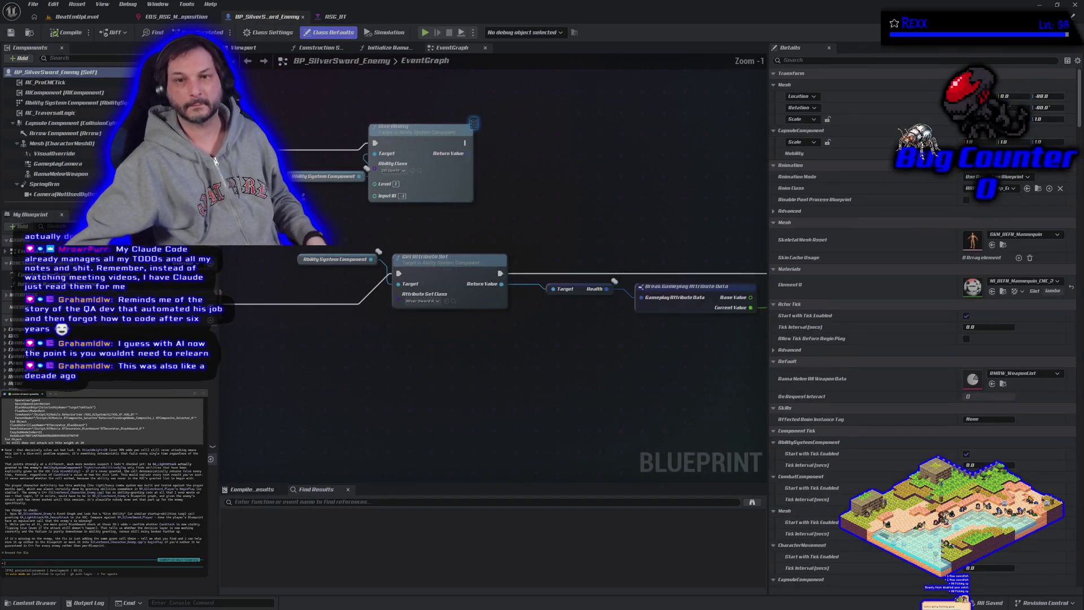
pyautogui.moveTo(425, 204); pyautogui.dragTo(476, 265)
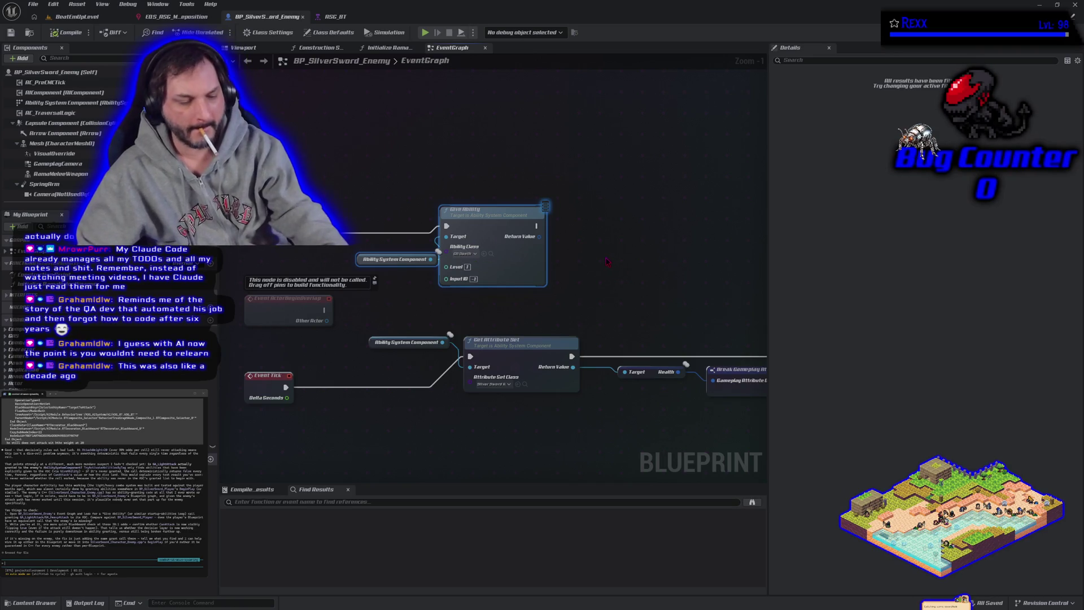
pyautogui.hotkey('ctrl', 'c')
pyautogui.hotkey('ctrl', 'v')
pyautogui.moveTo(685, 226); pyautogui.dragTo(675, 226)
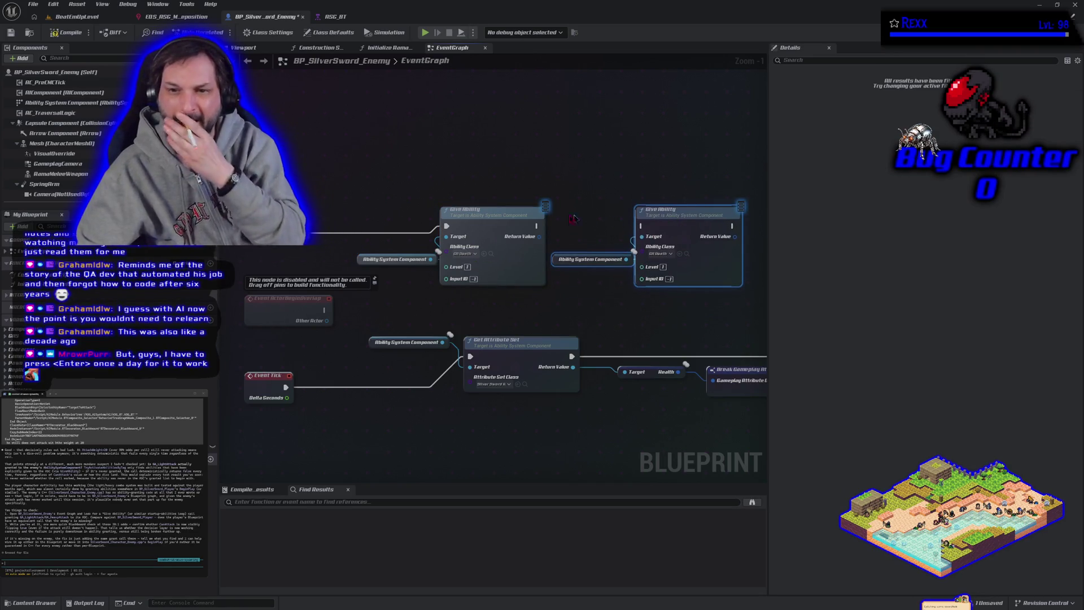
pyautogui.moveTo(536, 226)
pyautogui.mouseDown()
pyautogui.moveTo(604, 242)
pyautogui.moveTo(642, 227)
pyautogui.mouseUp()
pyautogui.click(661, 254)
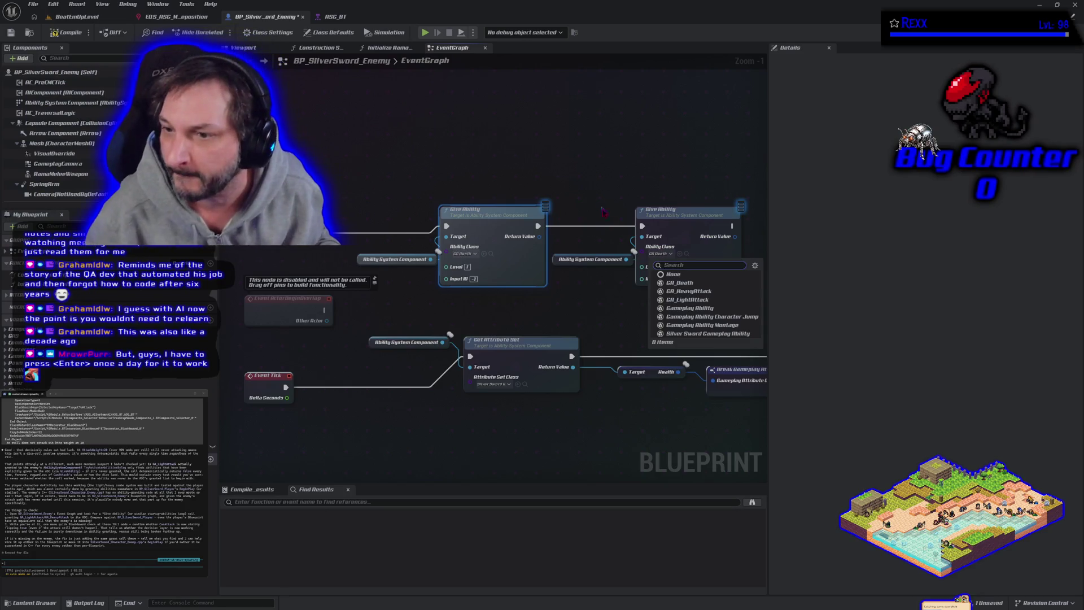
pyautogui.click(689, 300)
# Add a third chained grant of GA_HeavyAttack, compile and save, and return to the level
pyautogui.moveTo(692, 305); pyautogui.dragTo(453, 302)
pyautogui.moveTo(362, 196); pyautogui.dragTo(549, 248)
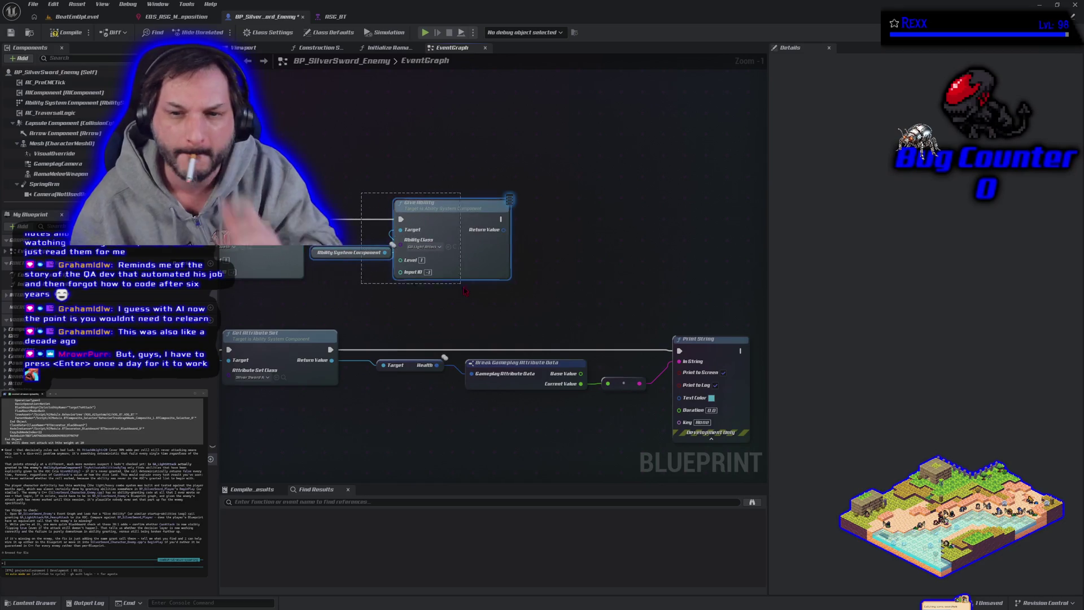
pyautogui.hotkey('ctrl', 'd')
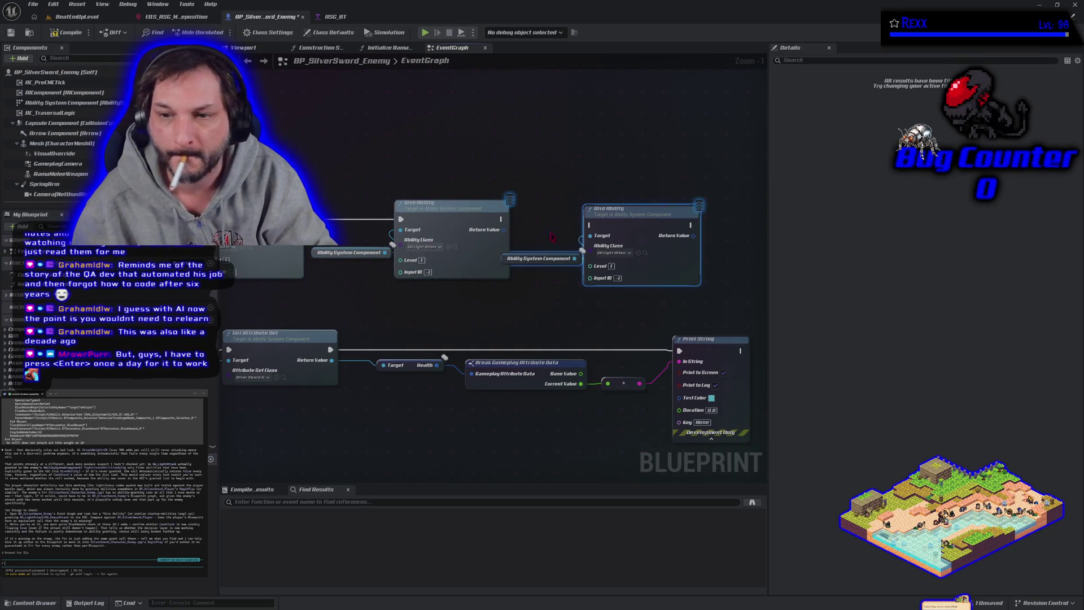
pyautogui.moveTo(619, 219); pyautogui.dragTo(642, 225)
pyautogui.moveTo(501, 219)
pyautogui.mouseDown()
pyautogui.moveTo(562, 235)
pyautogui.moveTo(614, 230)
pyautogui.mouseUp()
pyautogui.click(636, 259)
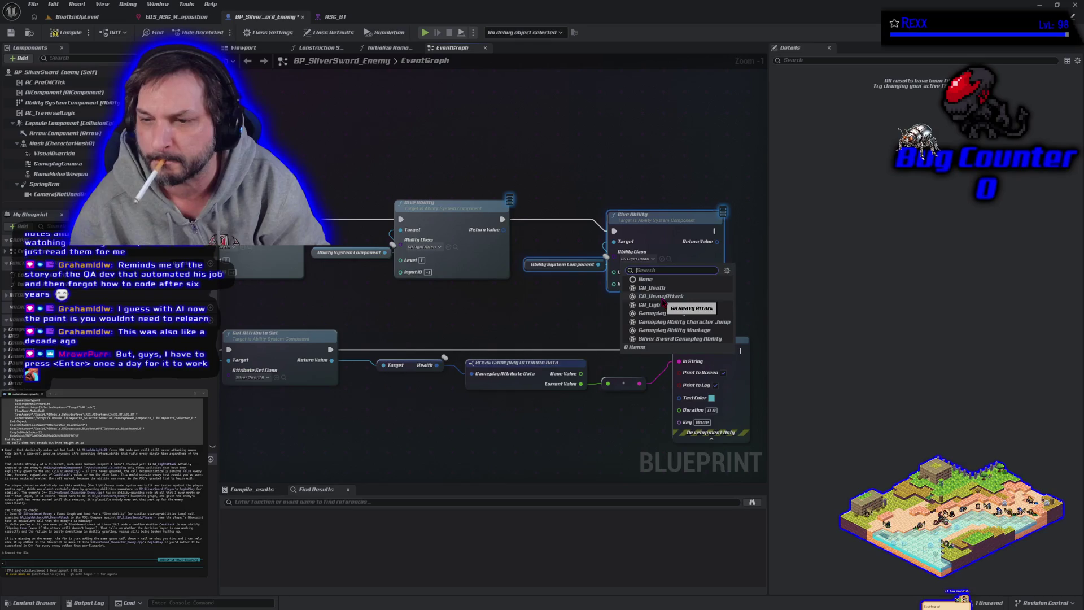
pyautogui.click(662, 299)
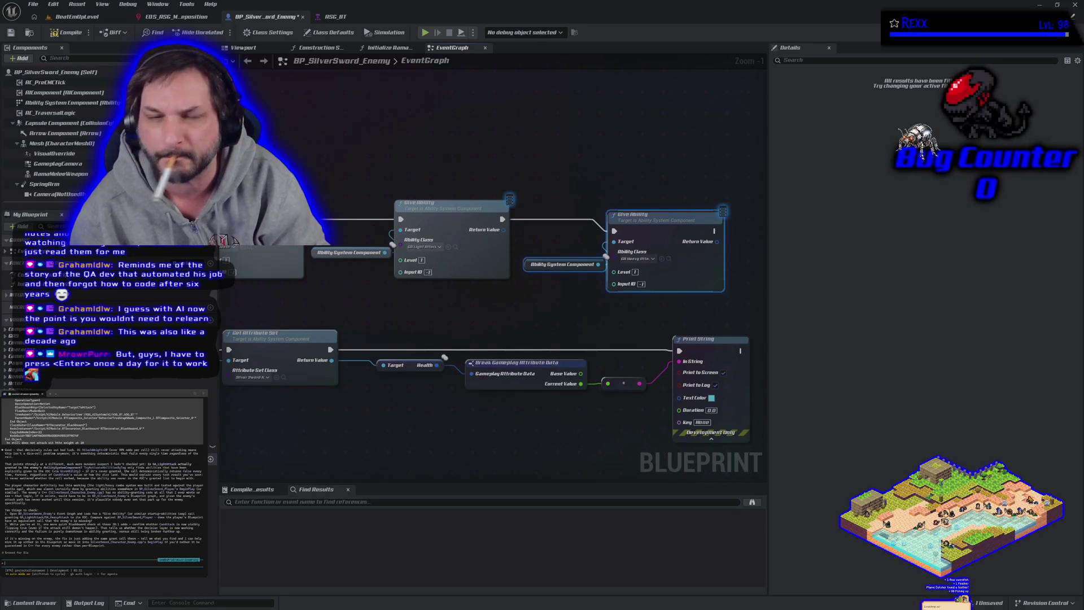
pyautogui.click(69, 32)
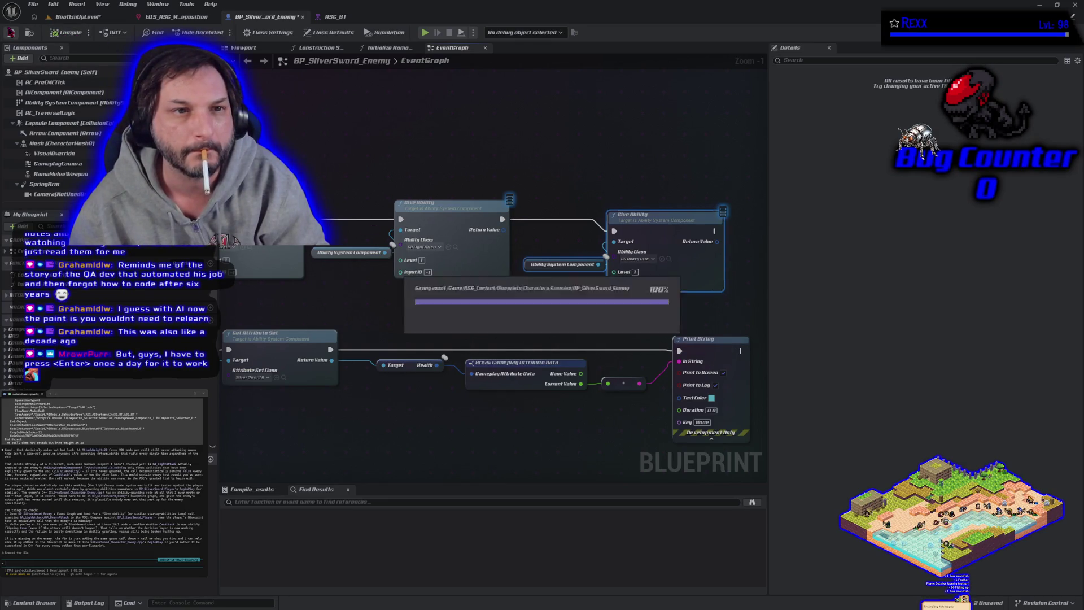
pyautogui.click(33, 18)
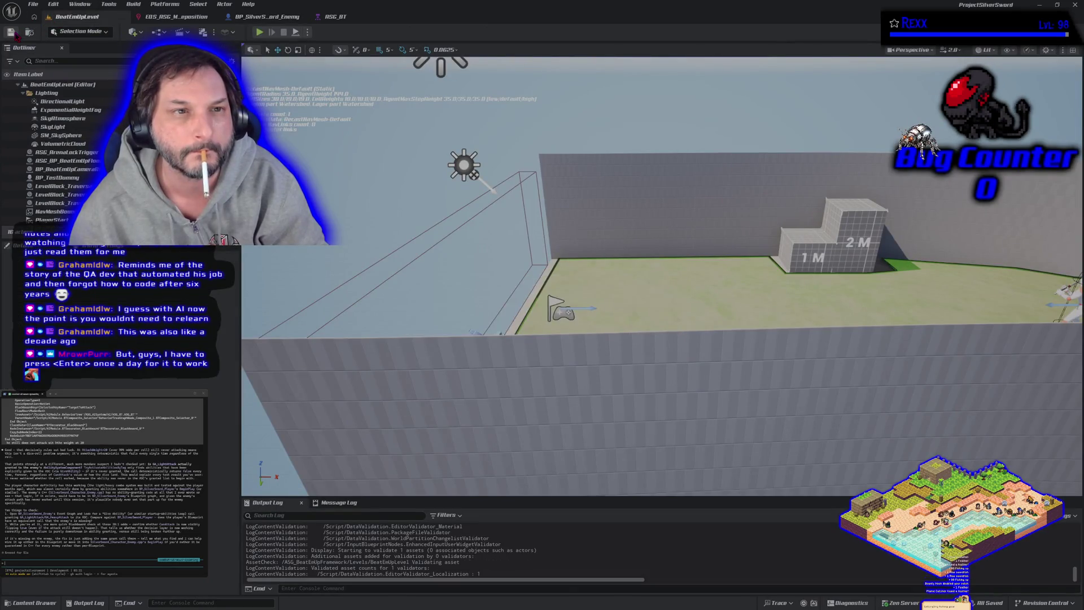
pyautogui.click(259, 32)
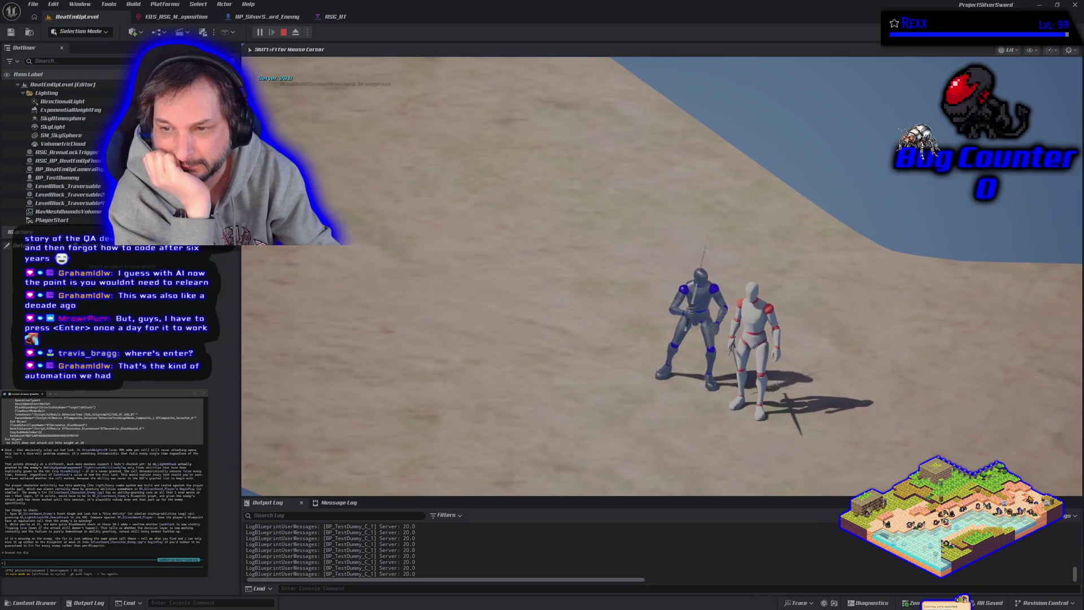
pyautogui.press('Escape')
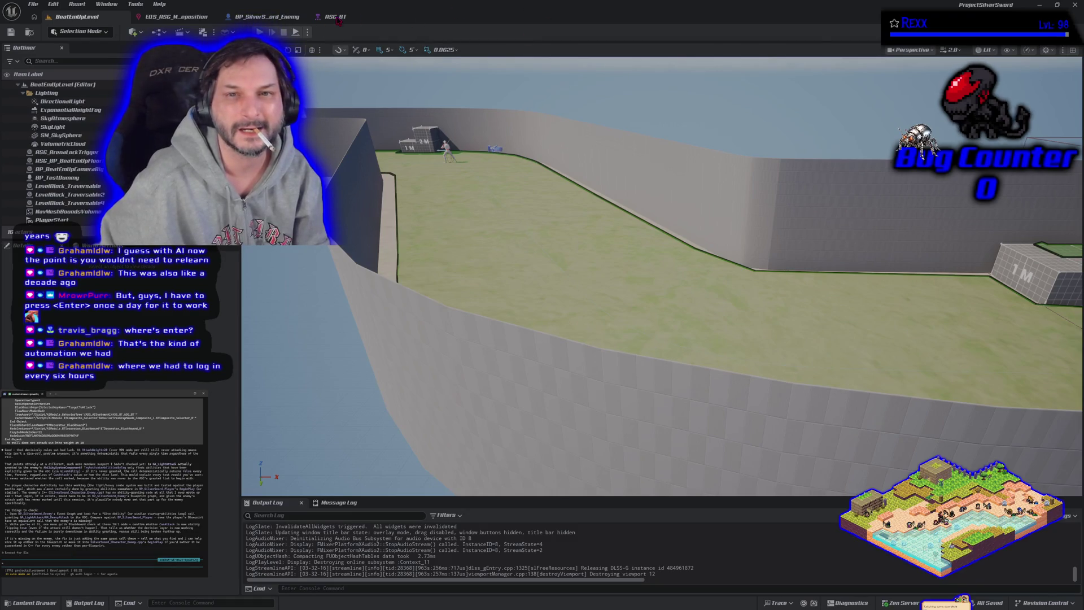
# After checking the enemy blueprint, play the level twice, pause the second run, and bring up ASG_BT
pyautogui.click(266, 17)
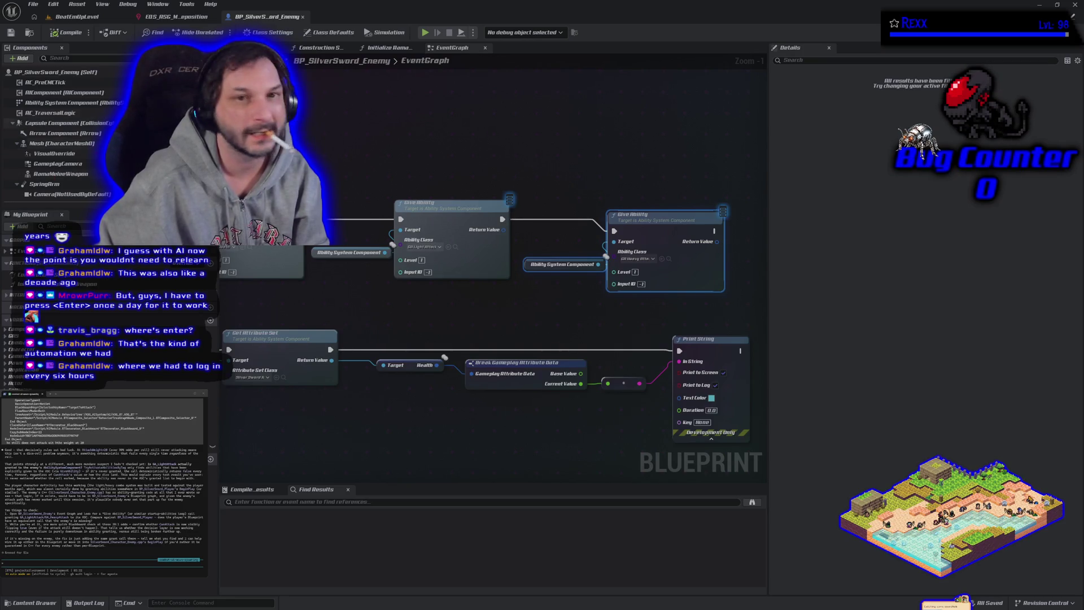
pyautogui.click(79, 17)
pyautogui.hotkey('alt', 'p')
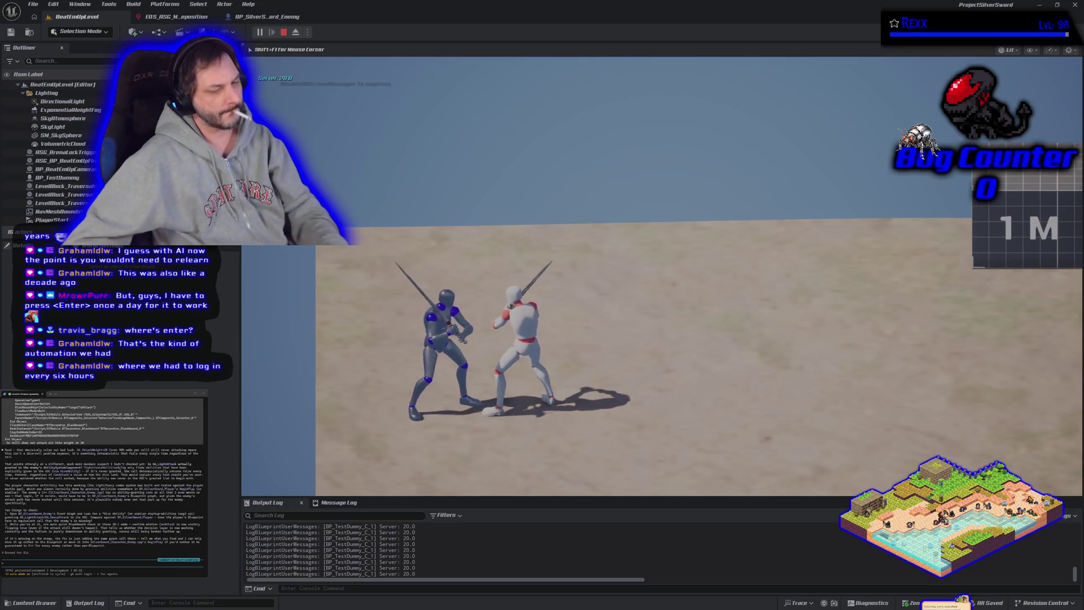
pyautogui.press('Escape')
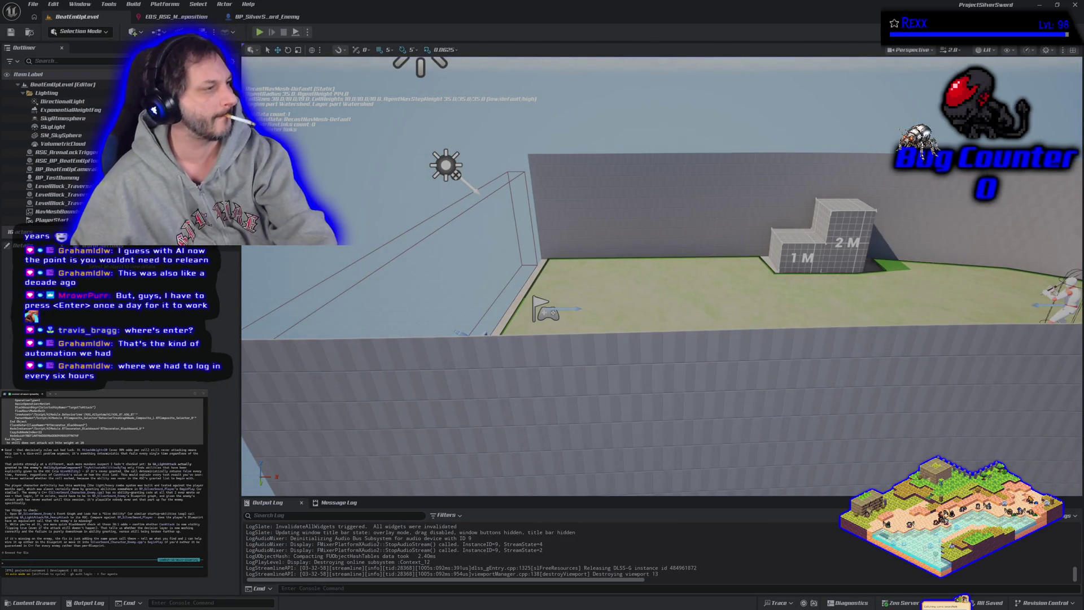
pyautogui.click(259, 32)
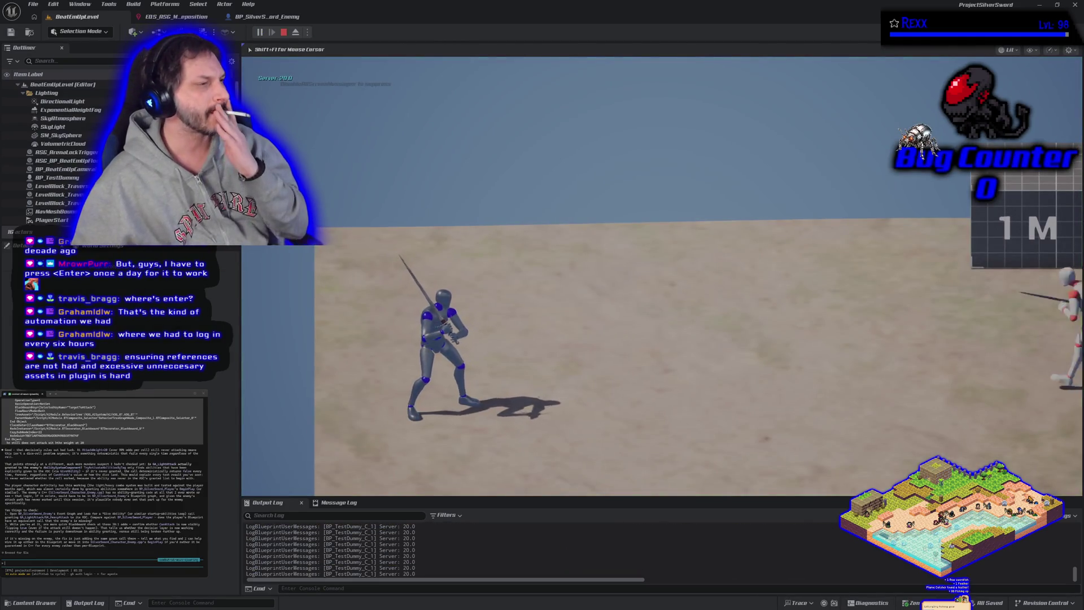
pyautogui.press('Pause')
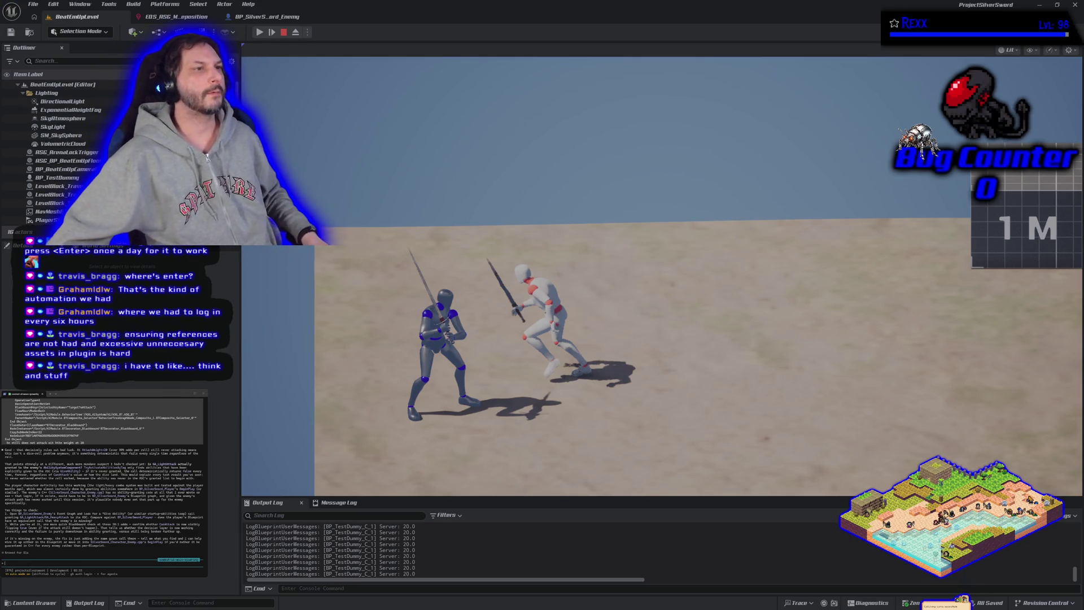
pyautogui.hotkey('alt', 'Tab')
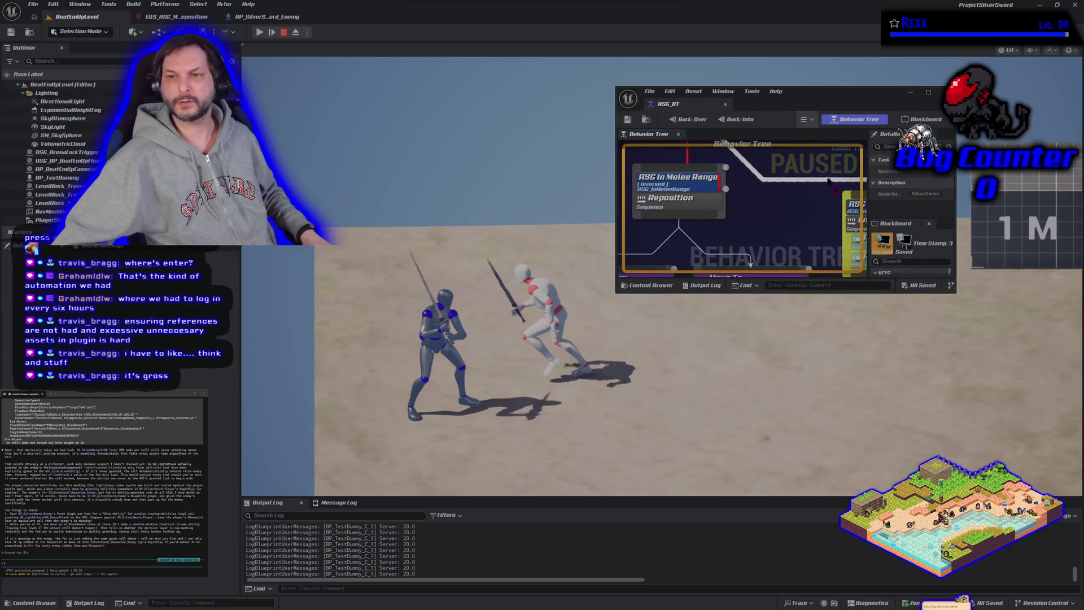
# Enlarge the ASG_BT window, inspect the Selector's CanAttack blackboard condition, then stop the play session
pyautogui.moveTo(949, 292); pyautogui.dragTo(953, 524)
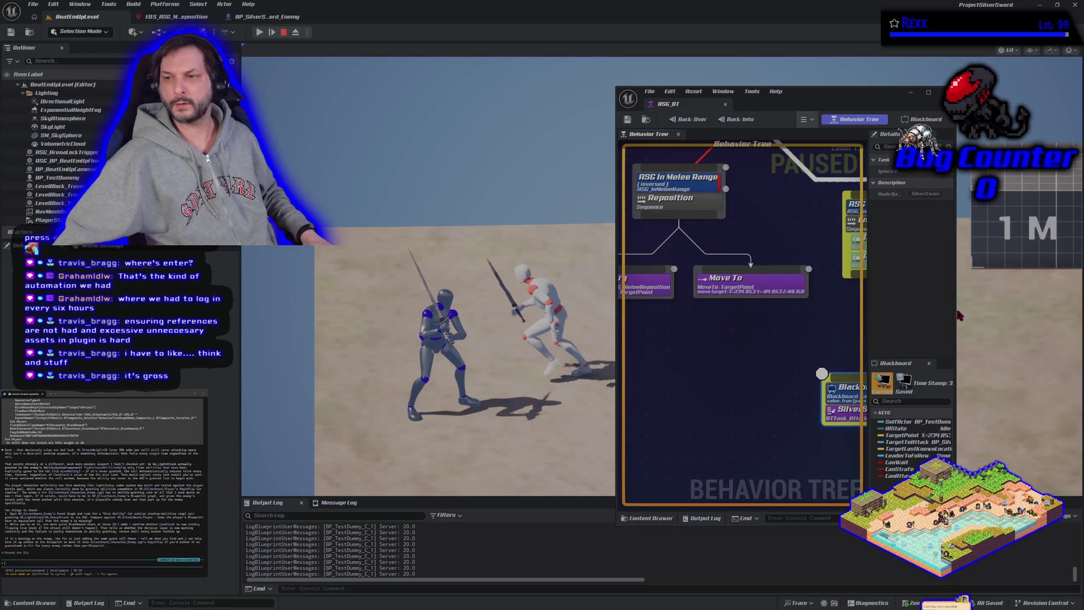
pyautogui.moveTo(956, 311); pyautogui.dragTo(1078, 313)
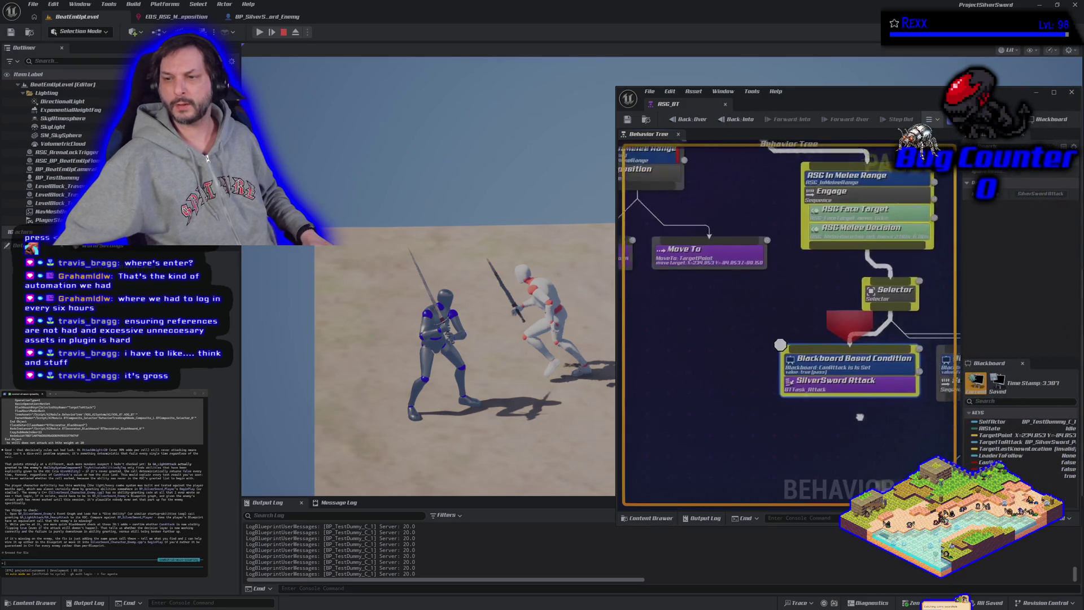
pyautogui.moveTo(772, 328)
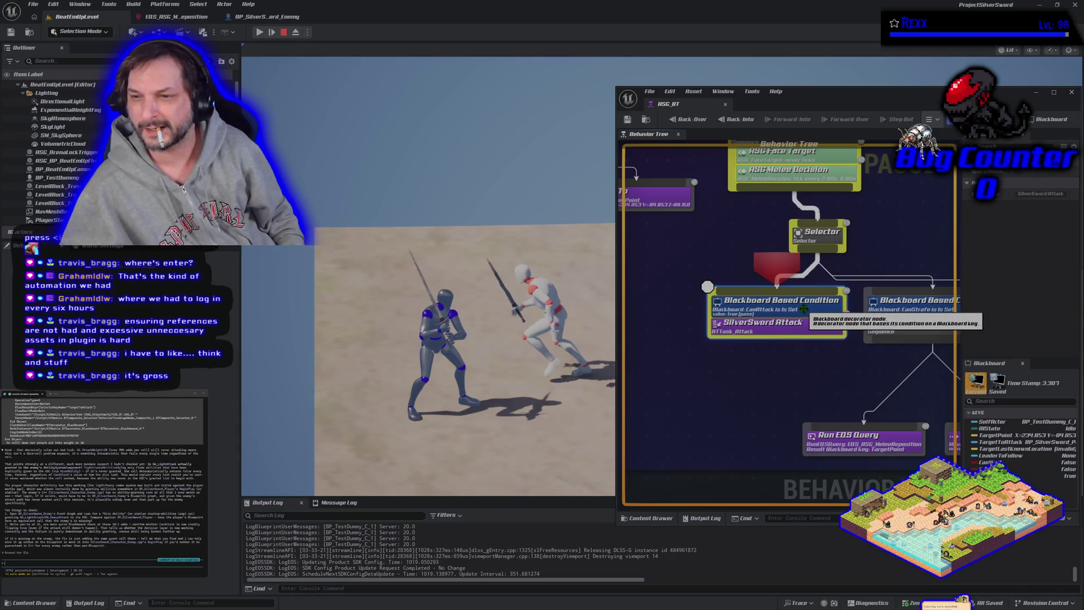
pyautogui.click(804, 309)
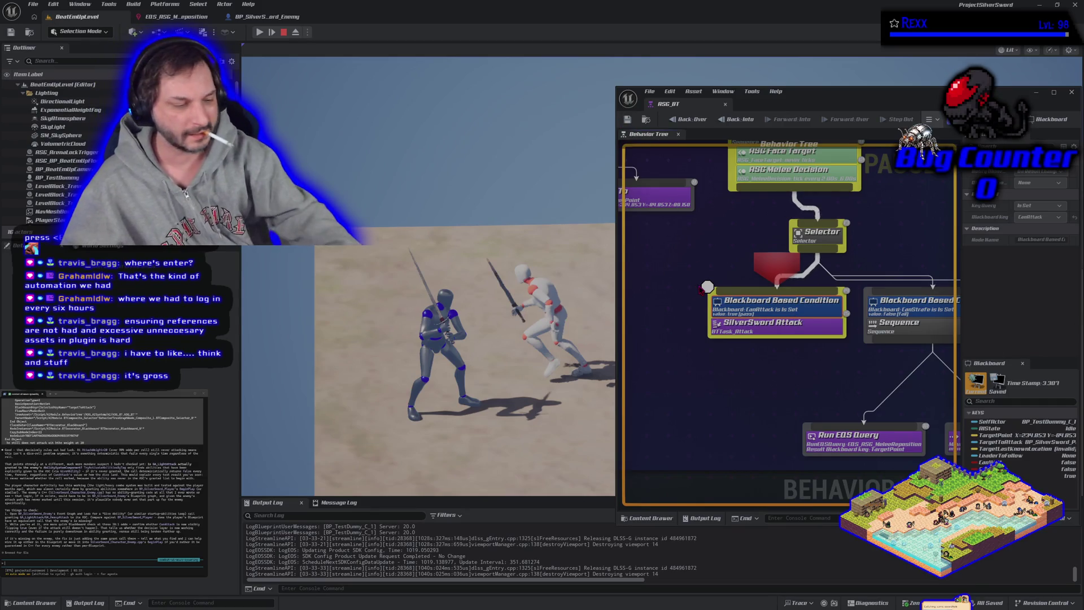
pyautogui.press('Escape')
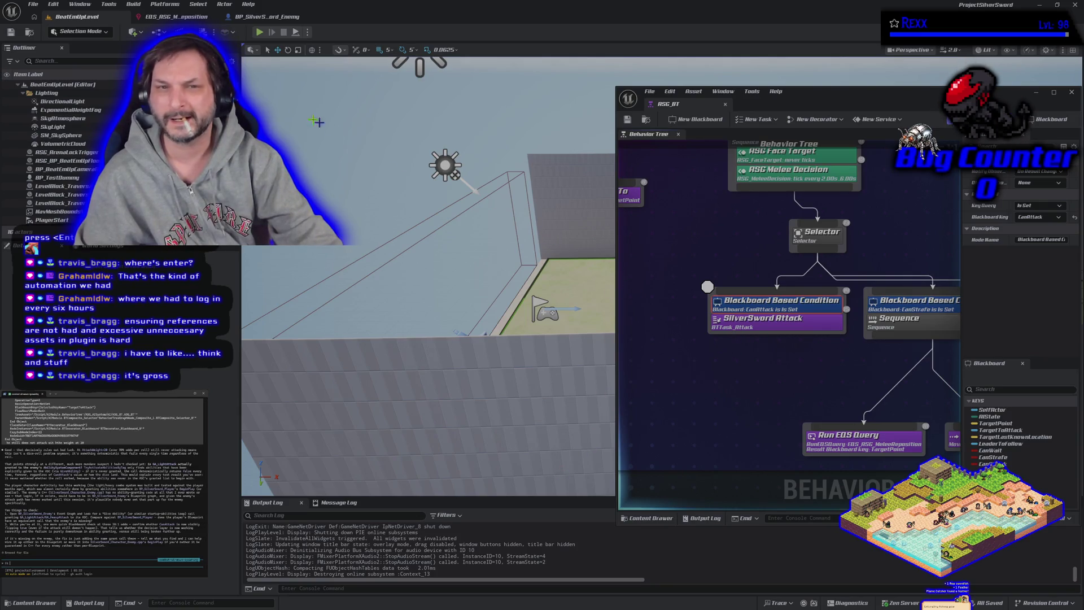
# Play through the melee breakpoints, stop, and report the condition fires and passes true
pyautogui.click(260, 34)
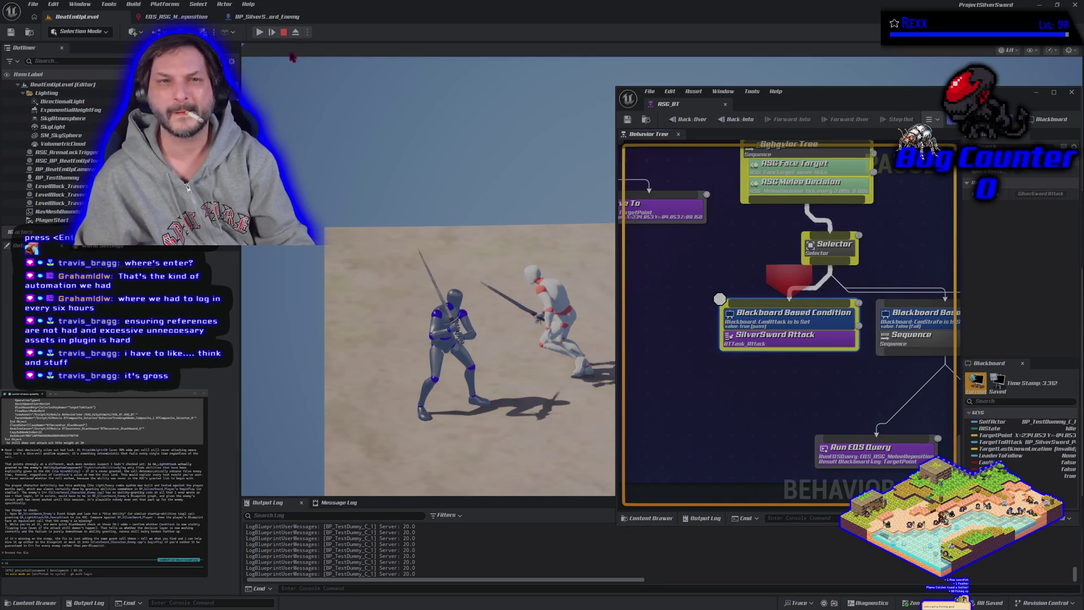
pyautogui.click(260, 33)
pyautogui.click(260, 32)
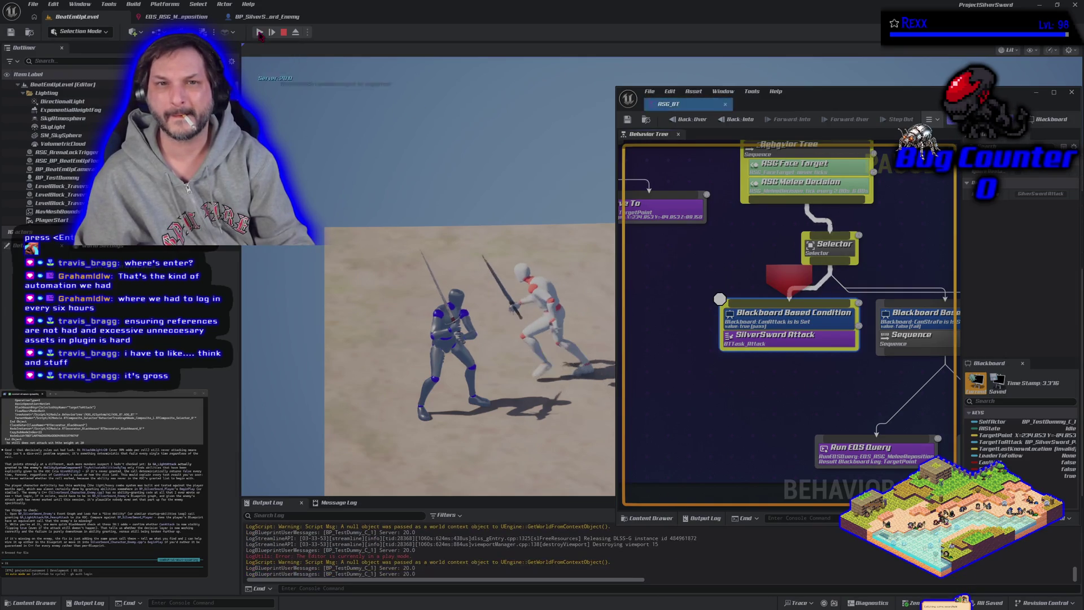
pyautogui.click(260, 33)
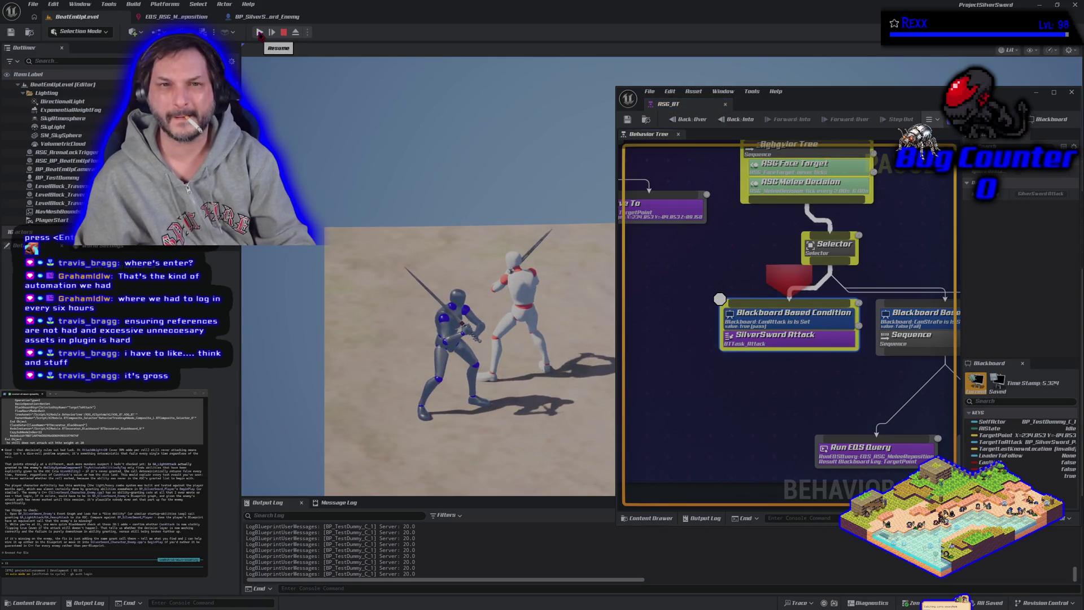
pyautogui.click(260, 33)
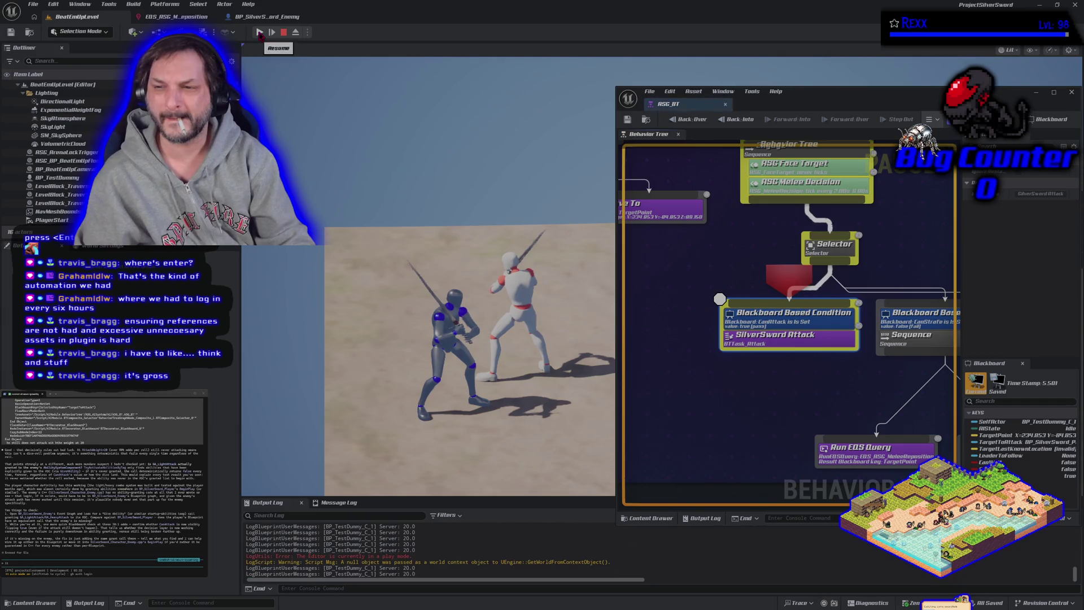
pyautogui.click(260, 32)
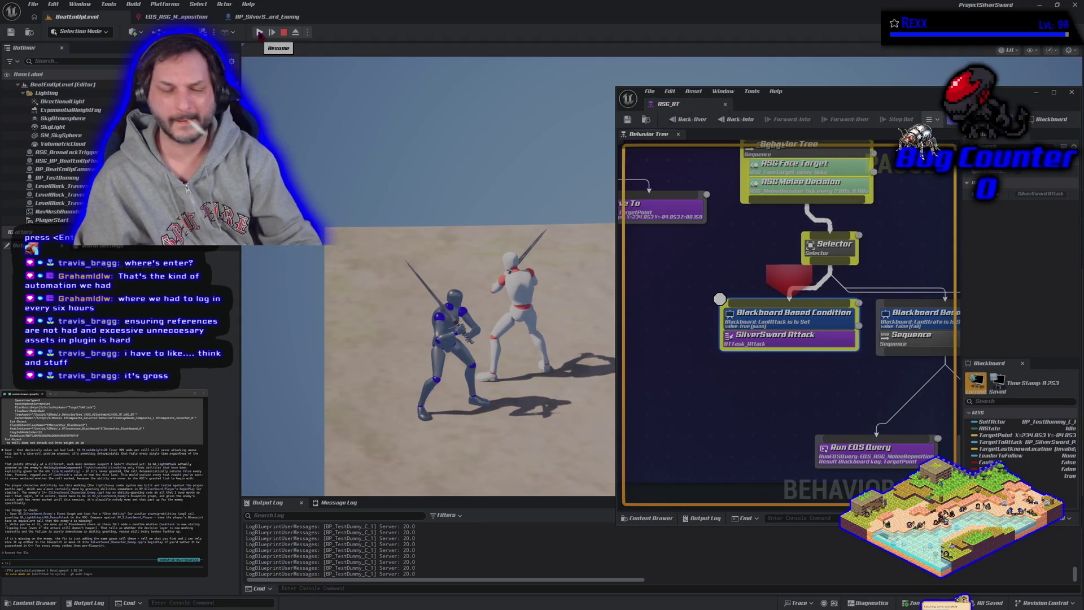
pyautogui.press('Escape')
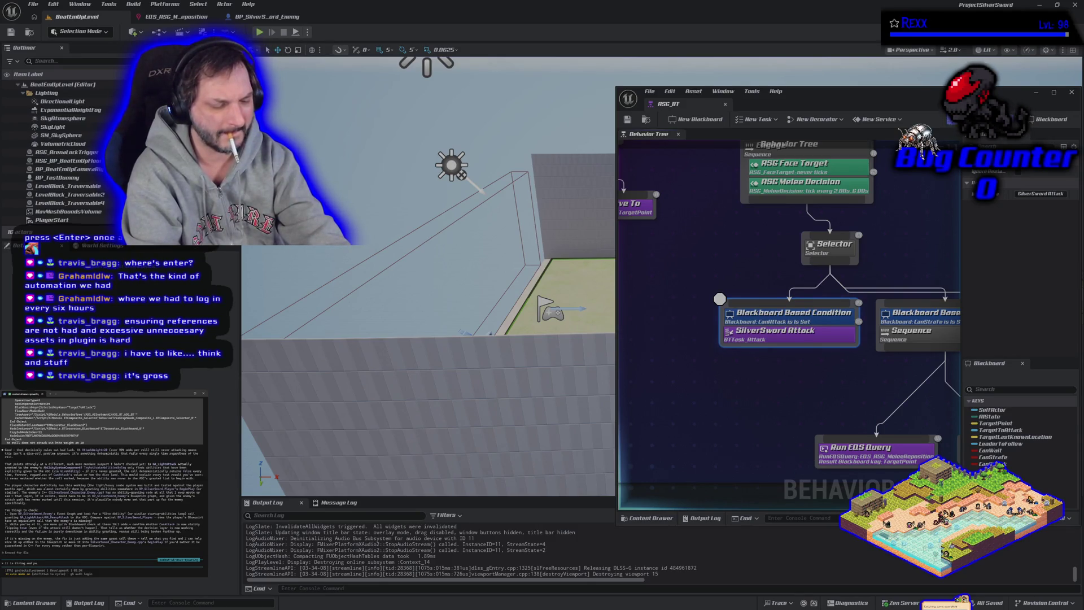
pyautogui.press('Return')
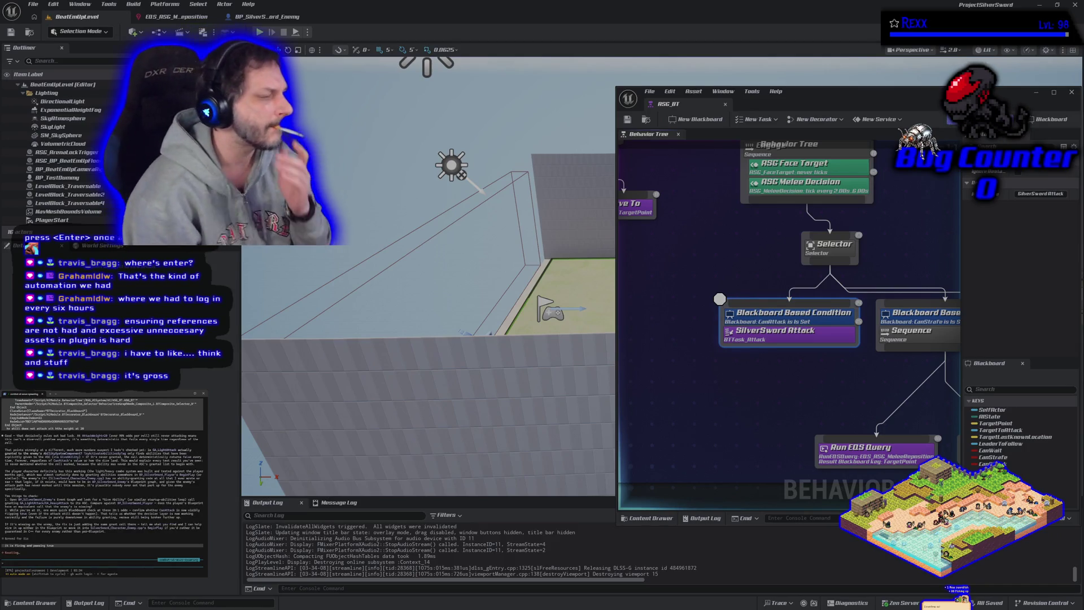
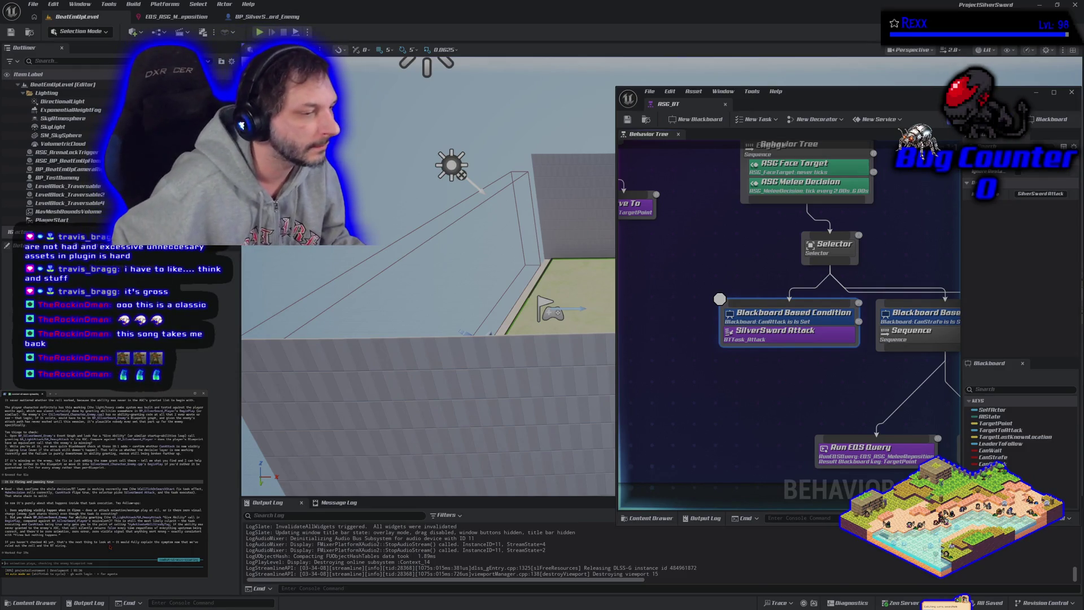
# Dock the ASG_BT behavior tree window into the tab bar and show BP_SilverSword_Enemy's EventGraph
pyautogui.click(265, 17)
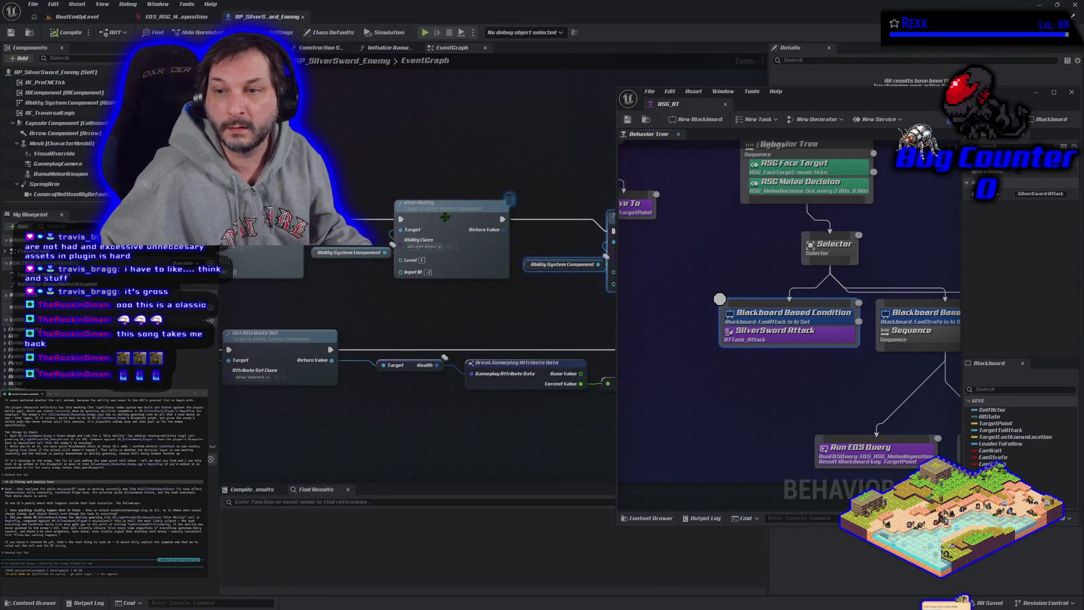
pyautogui.moveTo(669, 104)
pyautogui.mouseDown()
pyautogui.moveTo(513, 47)
pyautogui.moveTo(338, 16)
pyautogui.mouseUp()
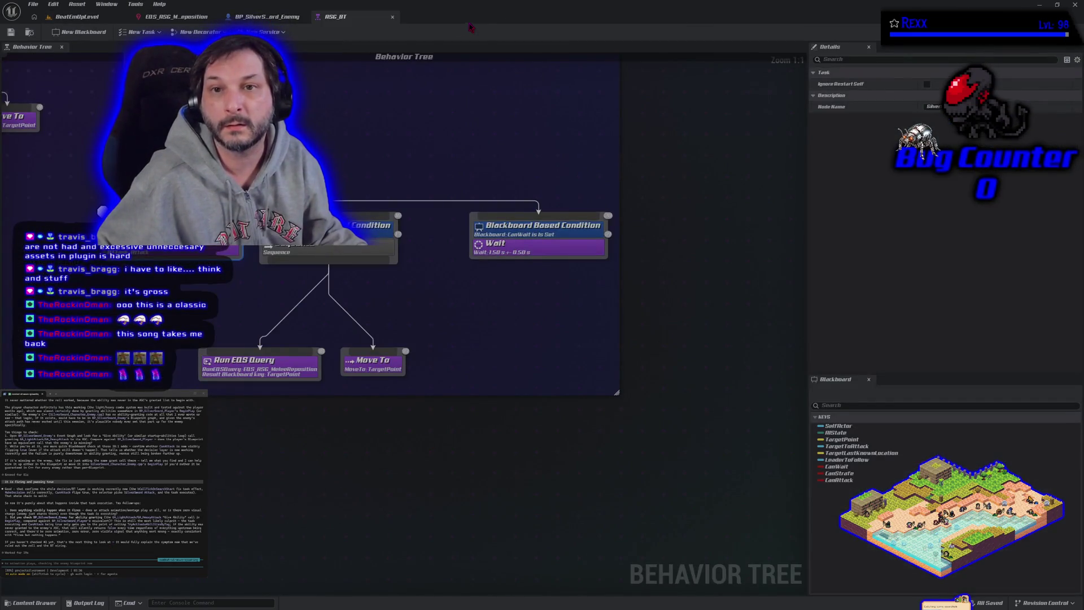
pyautogui.click(294, 17)
pyautogui.scroll(-4, 418, 237)
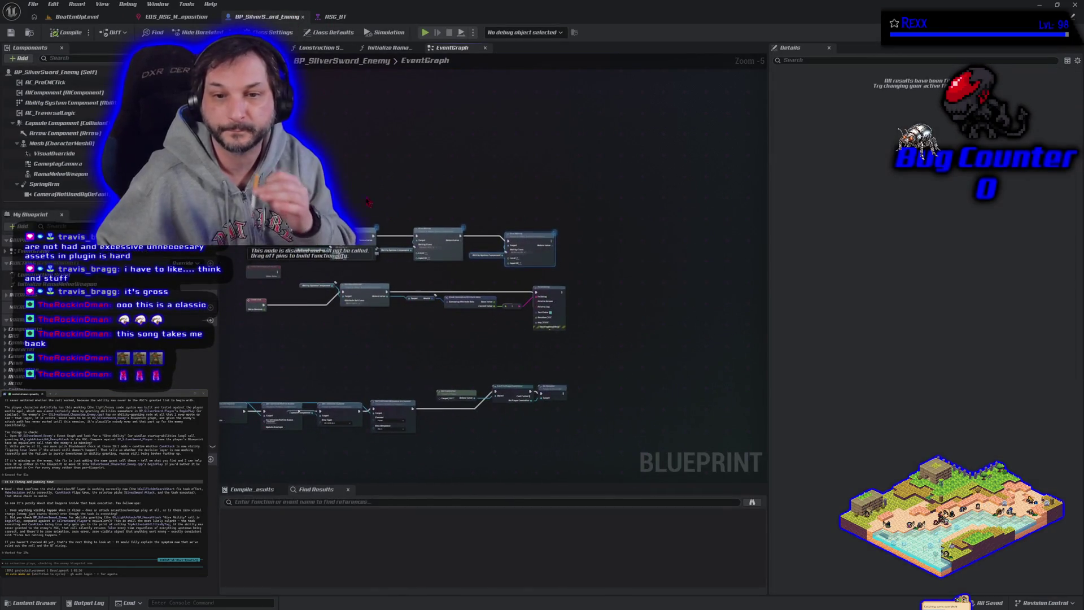
pyautogui.scroll(2, 339, 254)
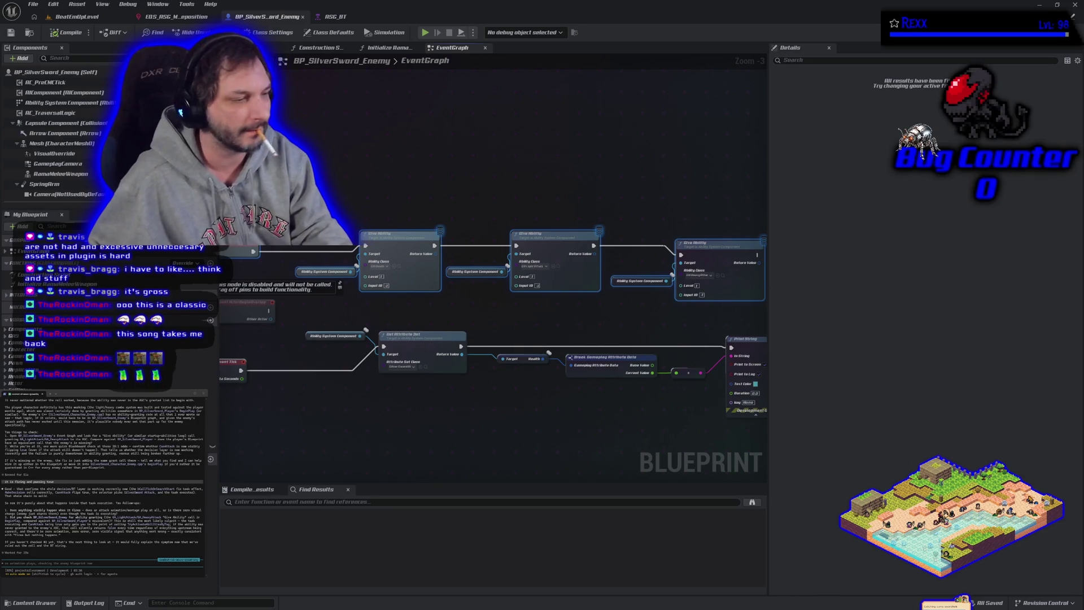
# Paste the bug notes into the terminal assistant, dismiss the long-paste warning, and send them
pyautogui.hotkey('ctrl', 'v')
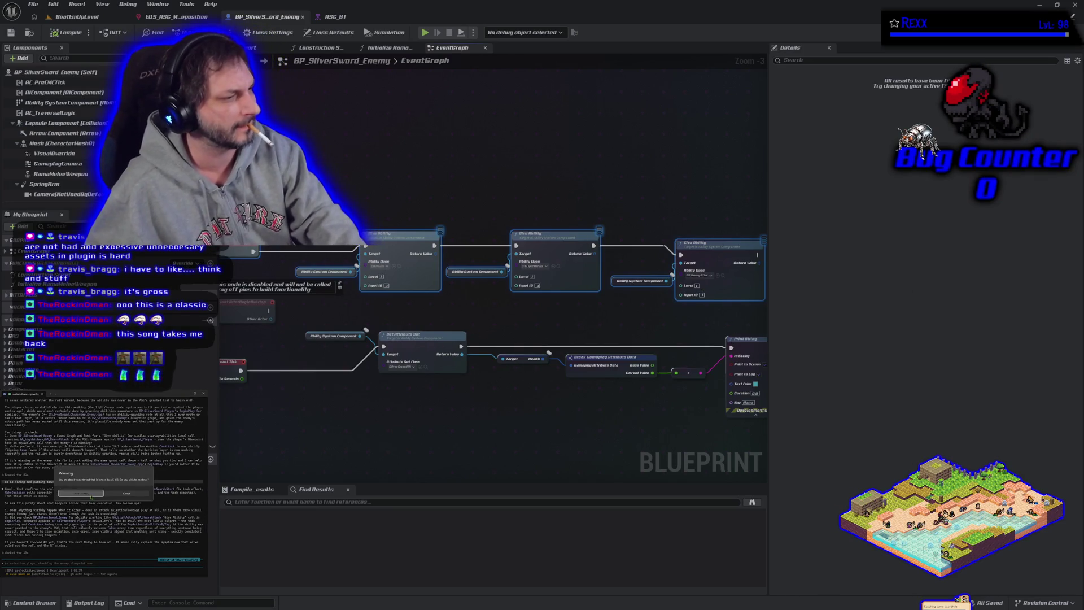
pyautogui.click(90, 493)
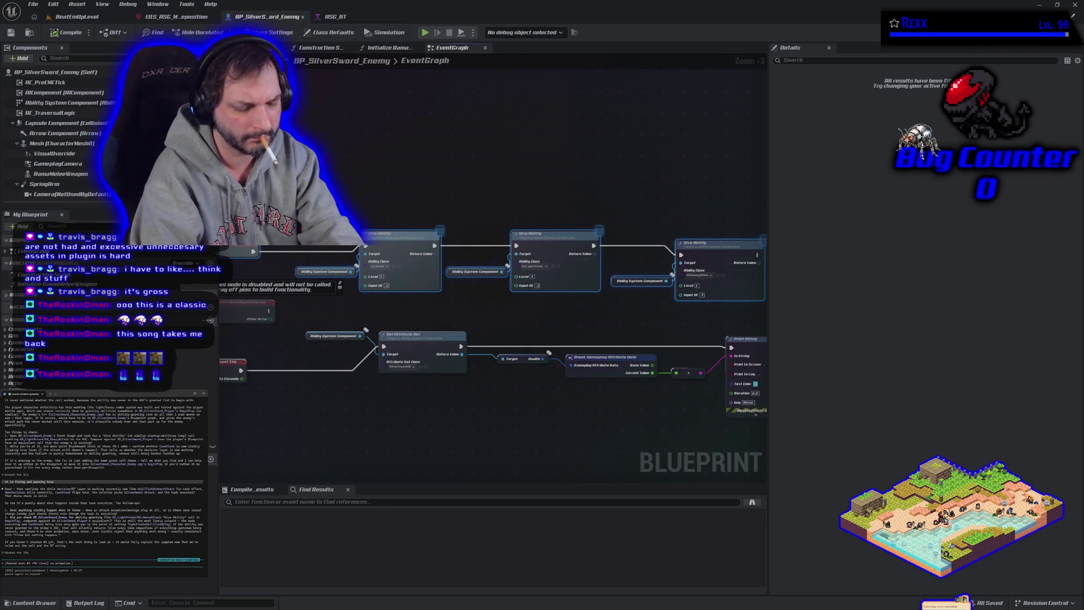
pyautogui.write('ys')
pyautogui.press('Return')
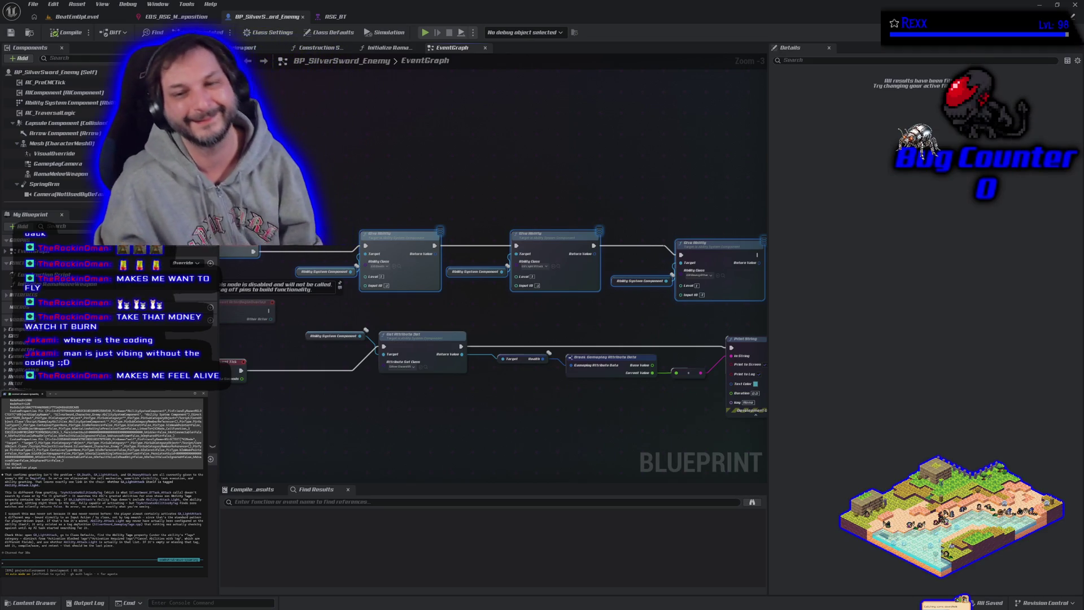
pyautogui.press('Escape')
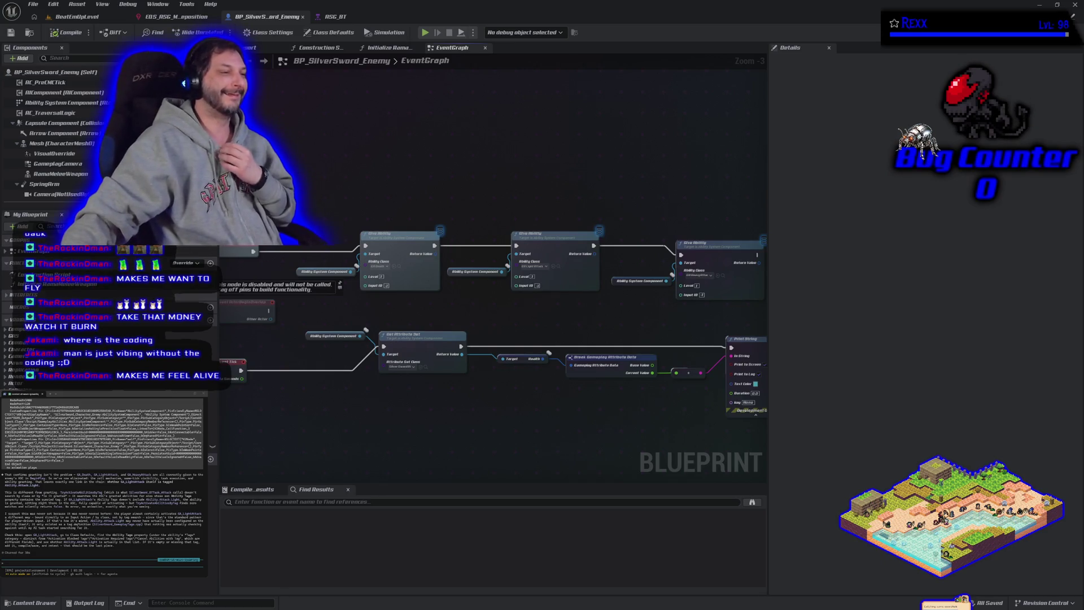
pyautogui.click(335, 16)
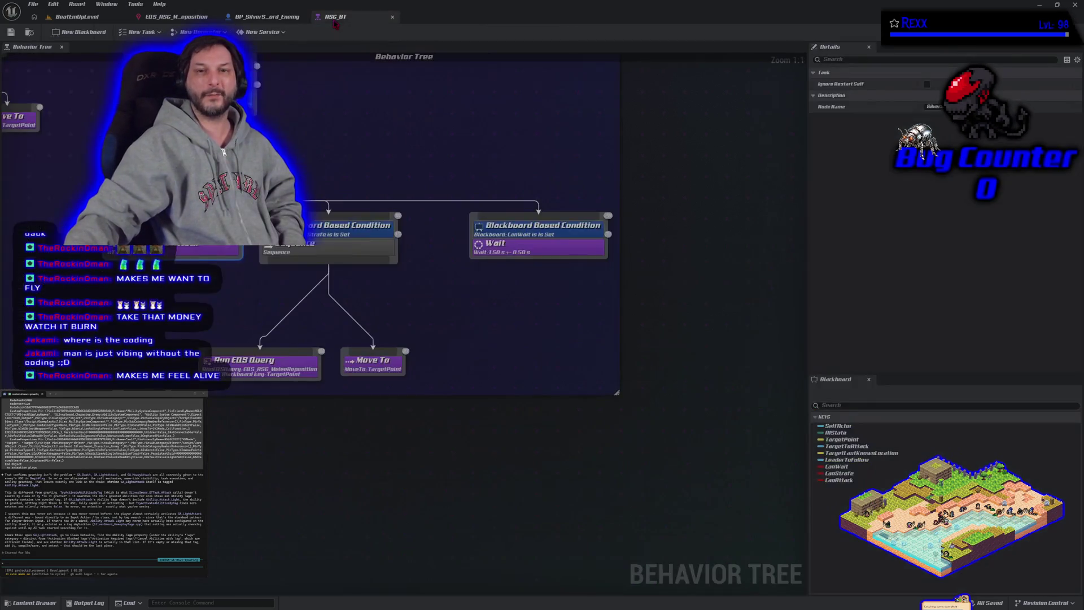
pyautogui.scroll(3, 341, 394)
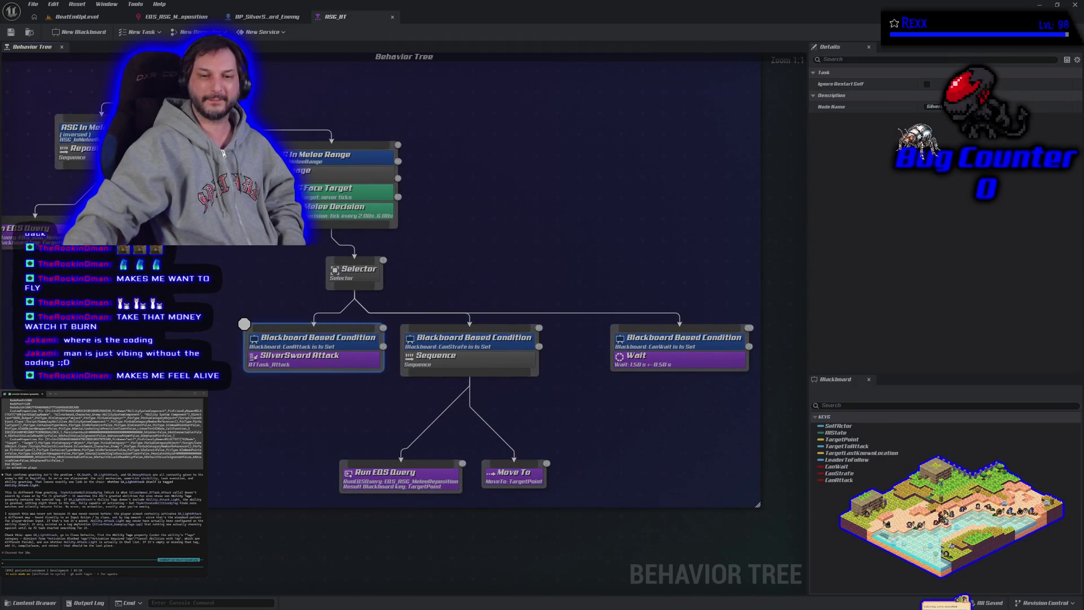
pyautogui.click(274, 444)
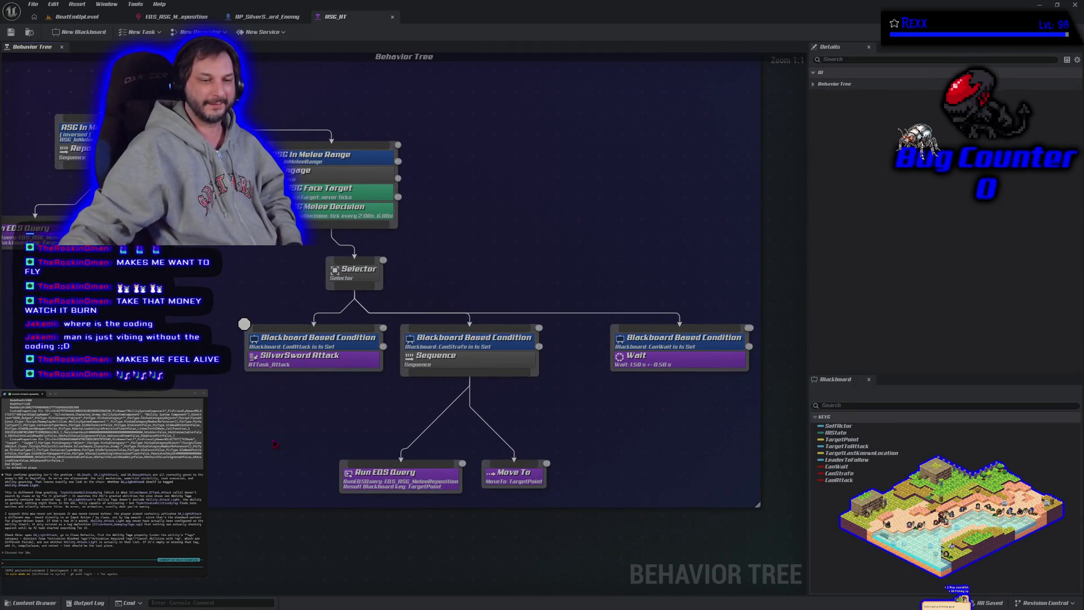
pyautogui.click(75, 17)
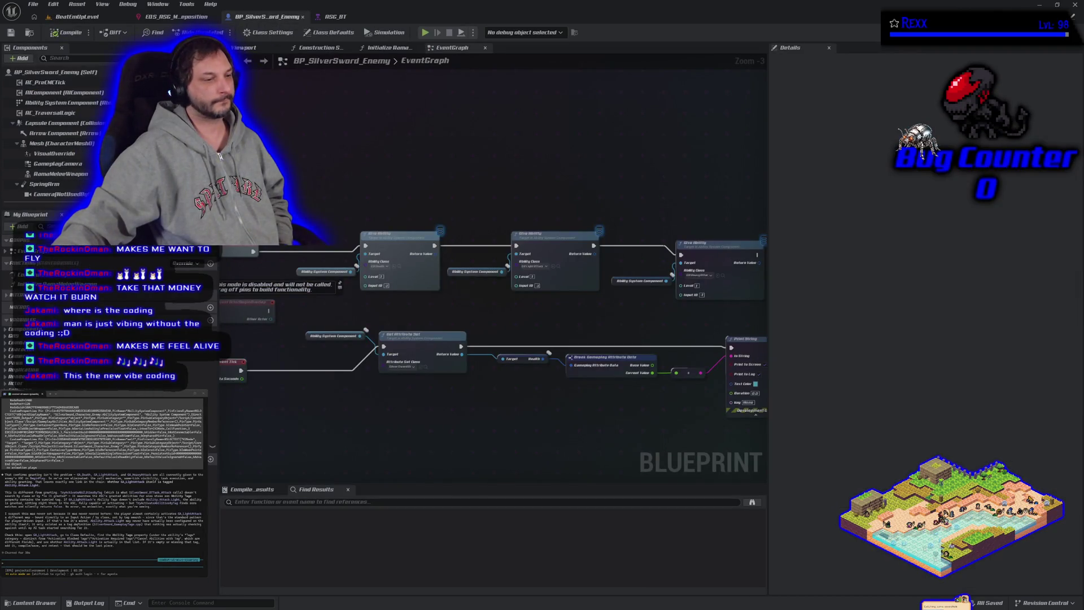
# Box-select then deselect the top node group, and switch to SilverSword_AttributeSet.cpp in Rider
pyautogui.scroll(-3, 436, 160)
pyautogui.moveTo(364, 163); pyautogui.dragTo(573, 240)
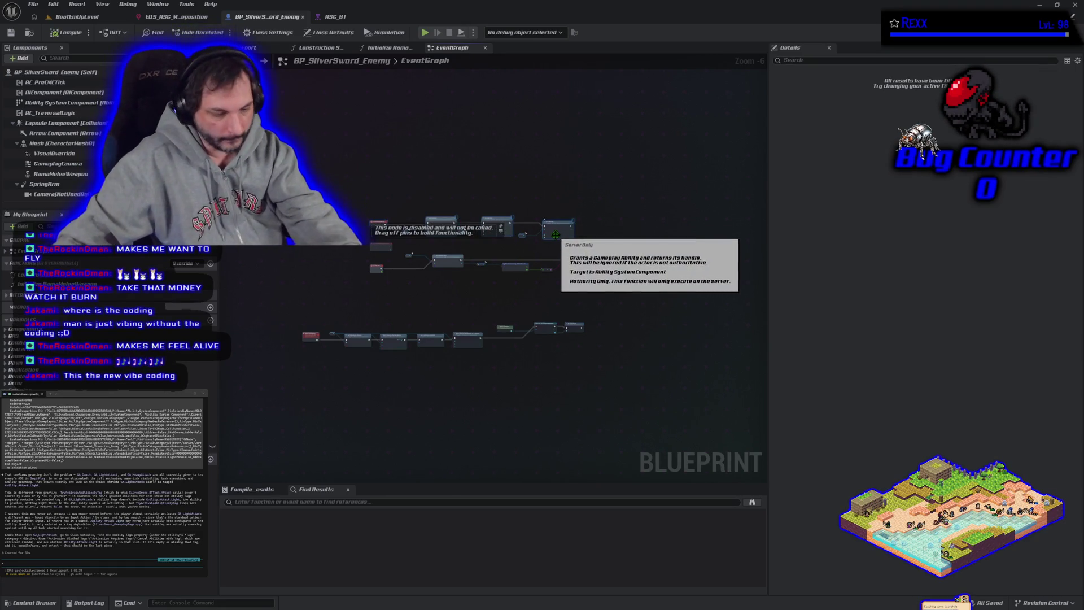
pyautogui.click(446, 169)
pyautogui.scroll(1, 431, 186)
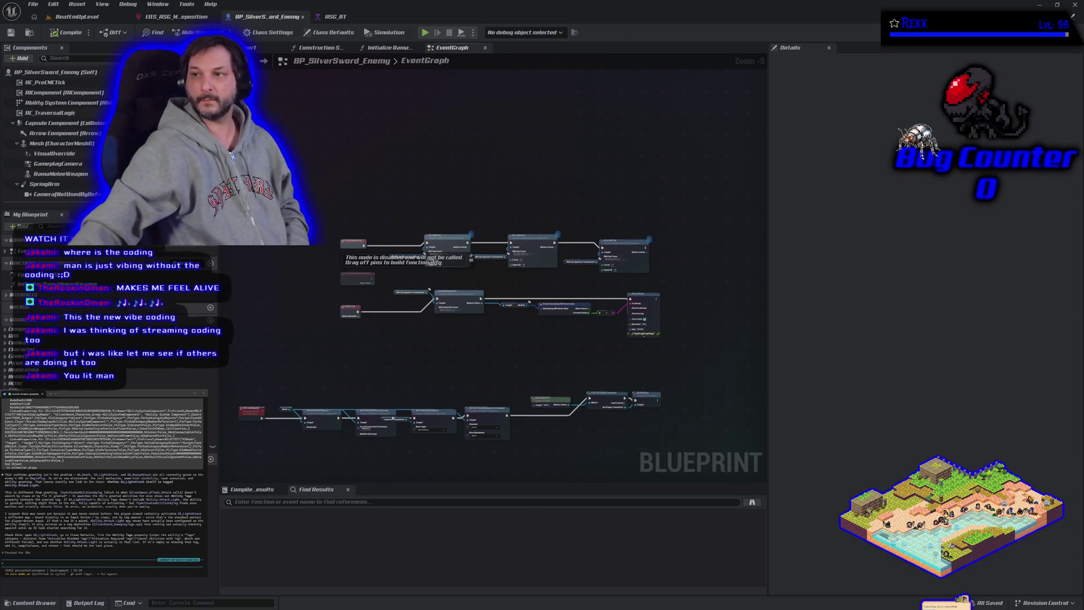
pyautogui.hotkey('alt', 'Tab')
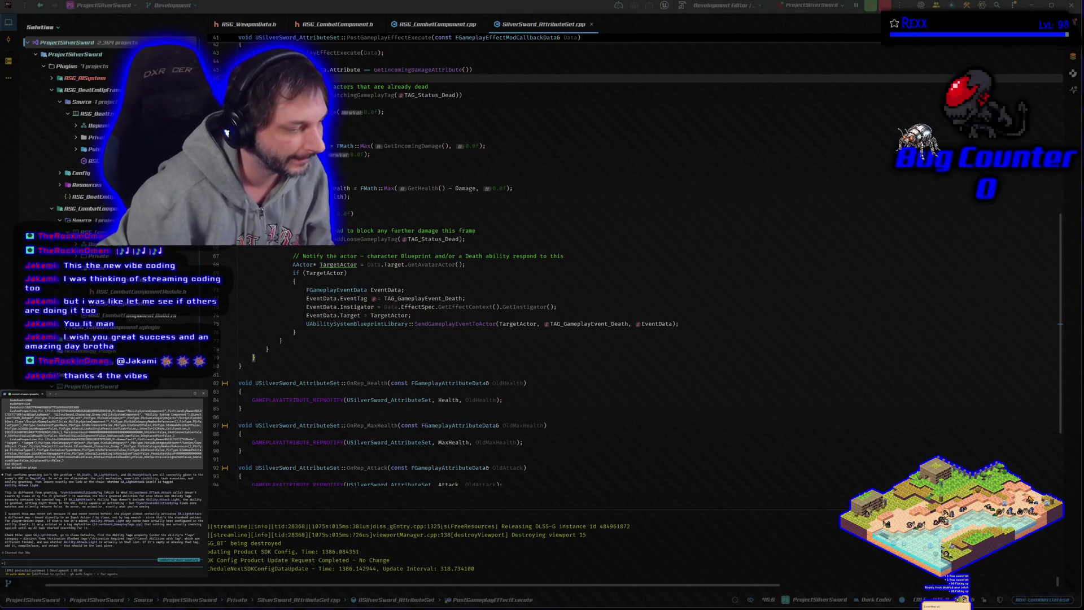
# Switch from Rider back to BP_SilverSword_Enemy's EventGraph in the Unreal Editor
pyautogui.hotkey('alt', 'Tab')
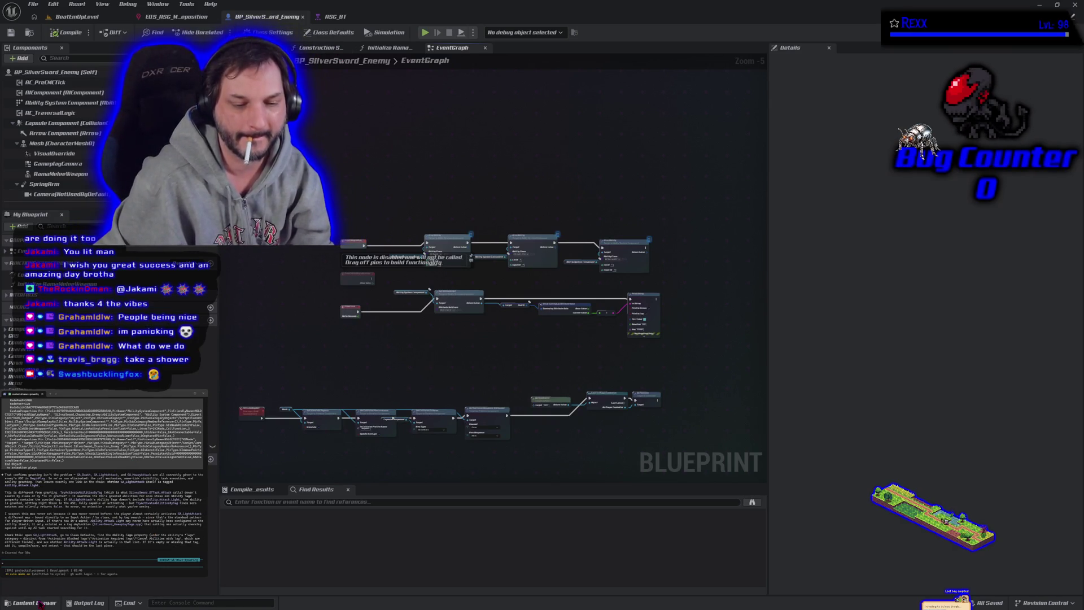
# Open the PC_SilverSword_BeatEmUp player controller blueprint from the PlayerController folder
pyautogui.click(34, 602)
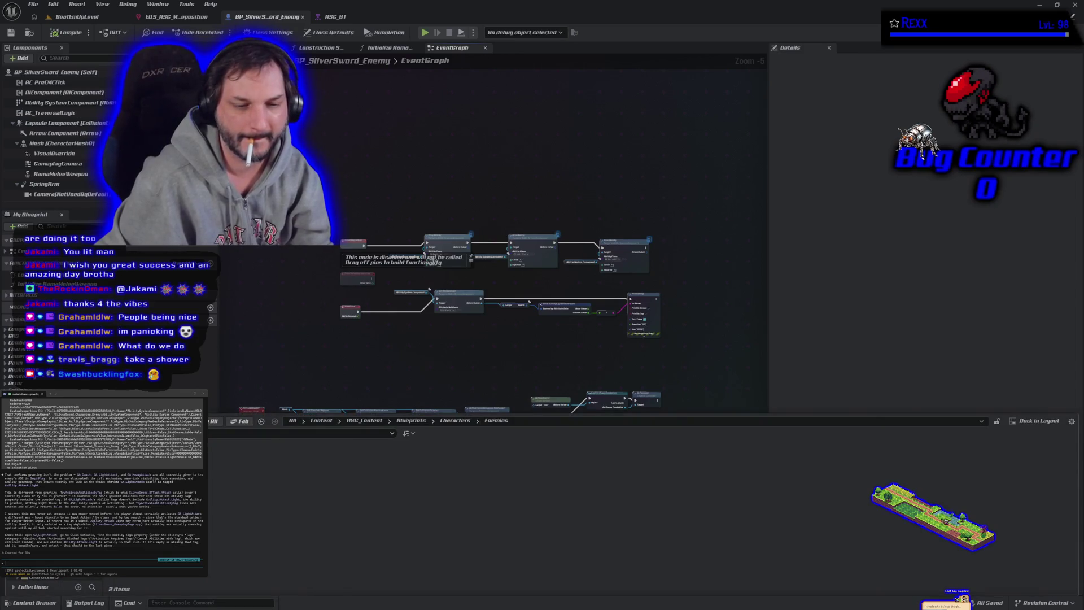
pyautogui.click(411, 420)
pyautogui.doubleClick(253, 491)
pyautogui.doubleClick(252, 494)
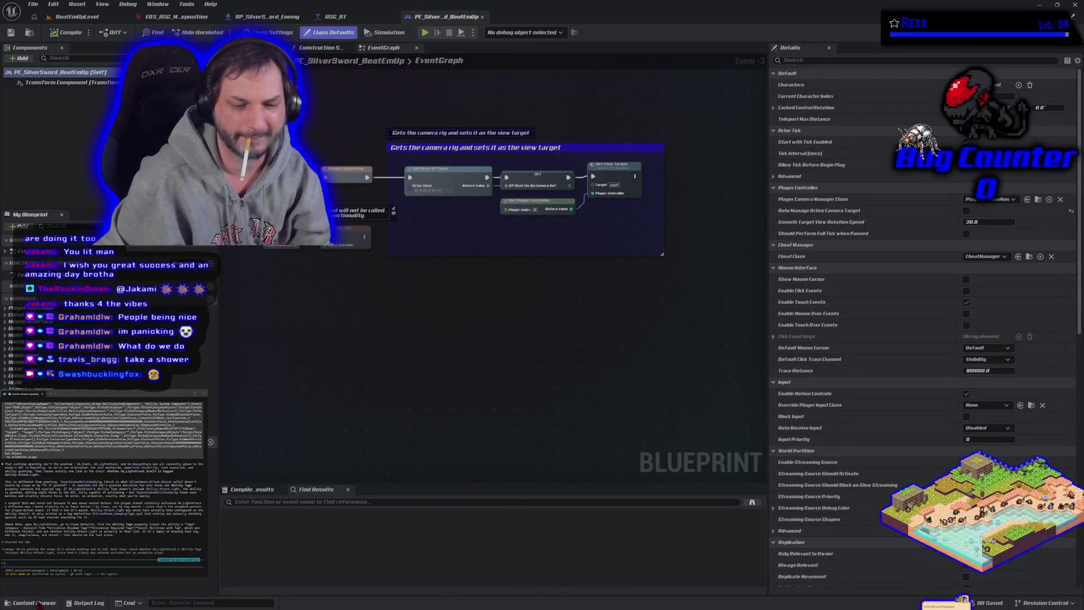
# Open BP_SilverSword_Player from the Players folder, closing the mistakenly opened SandboxCharacter_CMC_Player blueprint
pyautogui.click(31, 602)
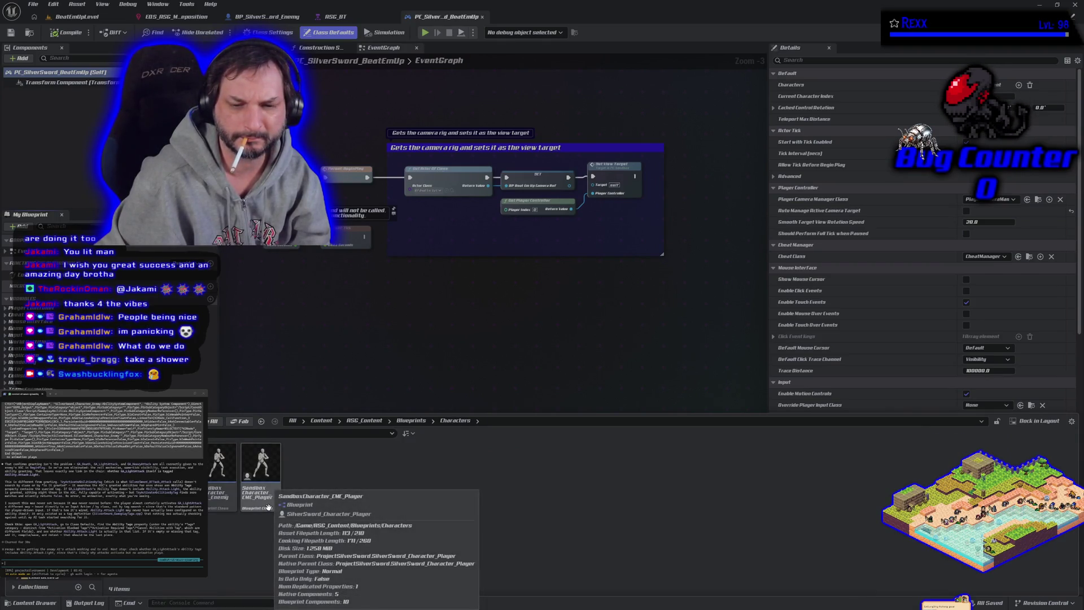
pyautogui.doubleClick(268, 507)
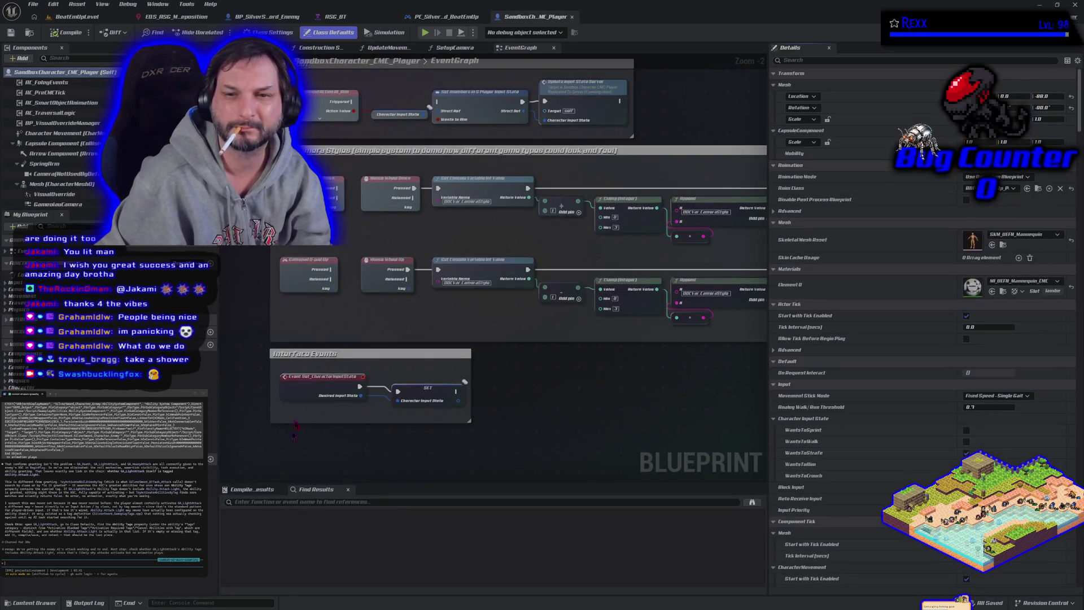
pyautogui.scroll(-5, 319, 330)
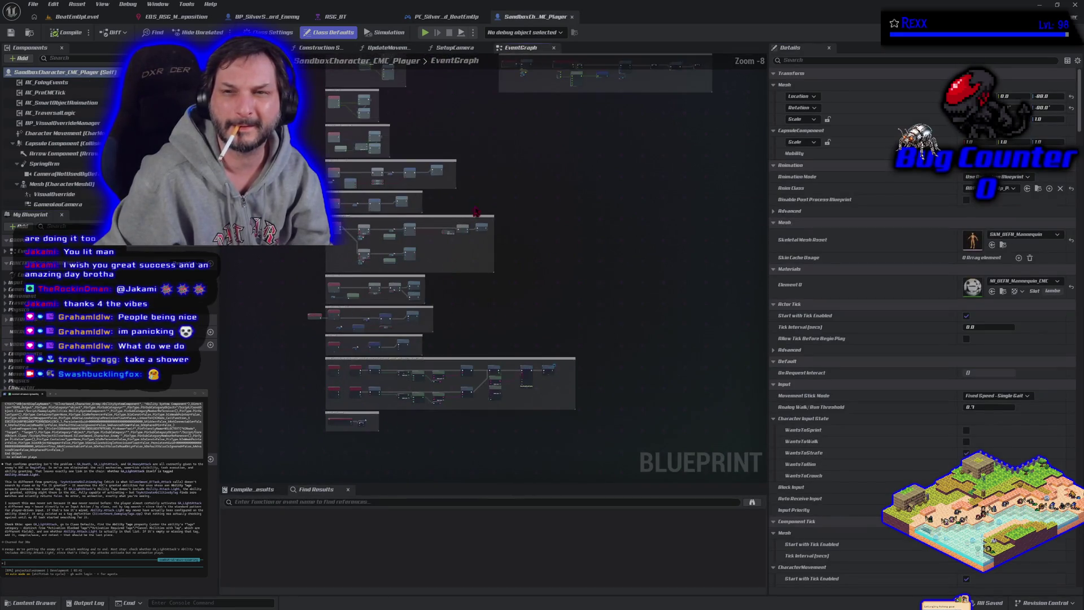
pyautogui.moveTo(407, 437)
pyautogui.mouseDown()
pyautogui.moveTo(451, 395)
pyautogui.moveTo(528, 455)
pyautogui.moveTo(444, 204)
pyautogui.moveTo(437, 401)
pyautogui.mouseUp()
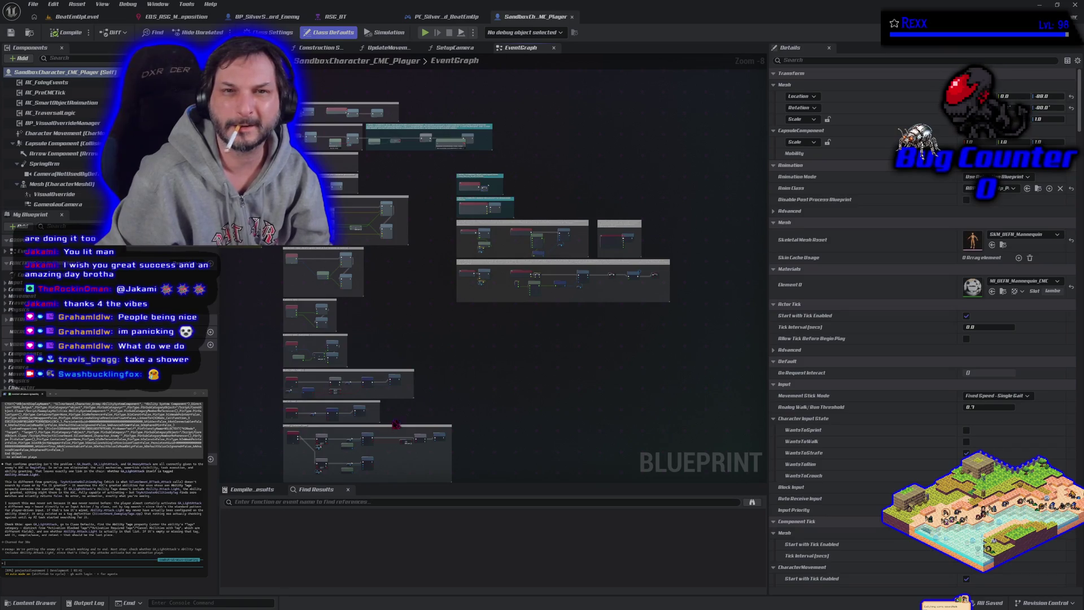
pyautogui.middleClick(552, 18)
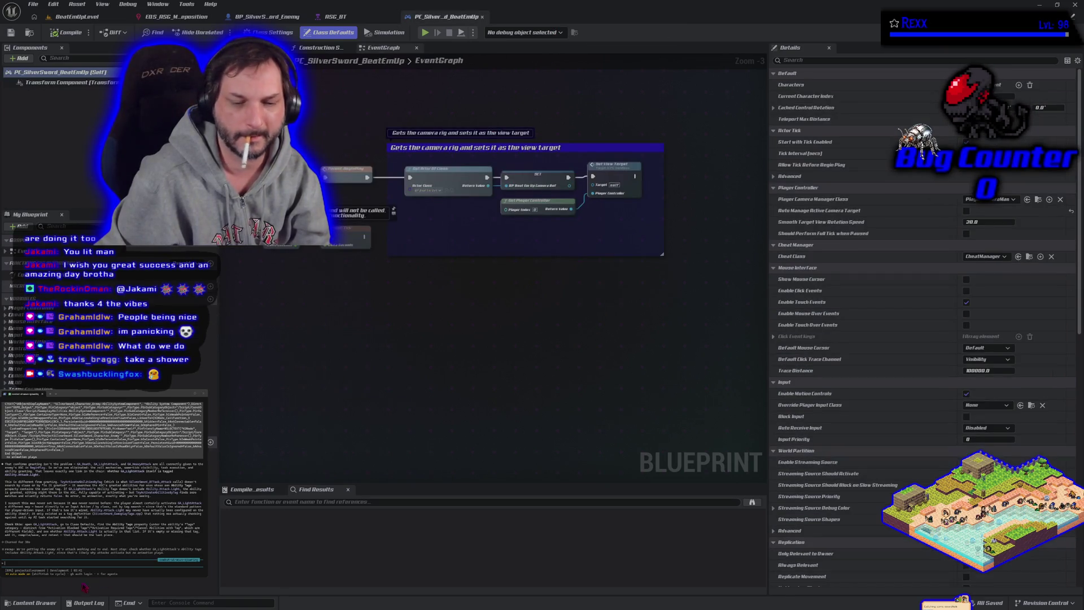
pyautogui.click(33, 603)
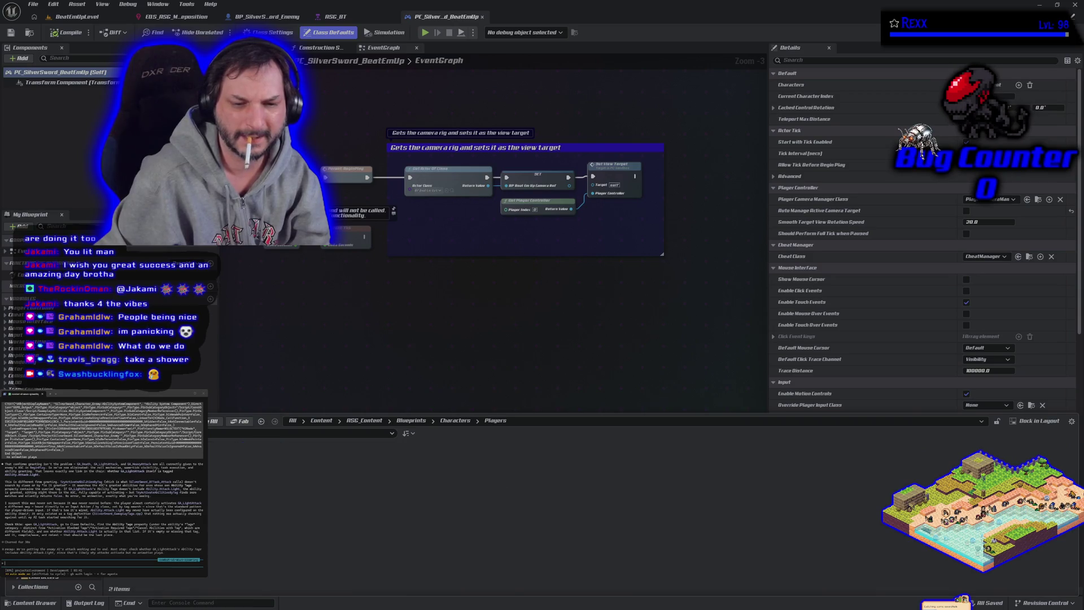
pyautogui.click(170, 475)
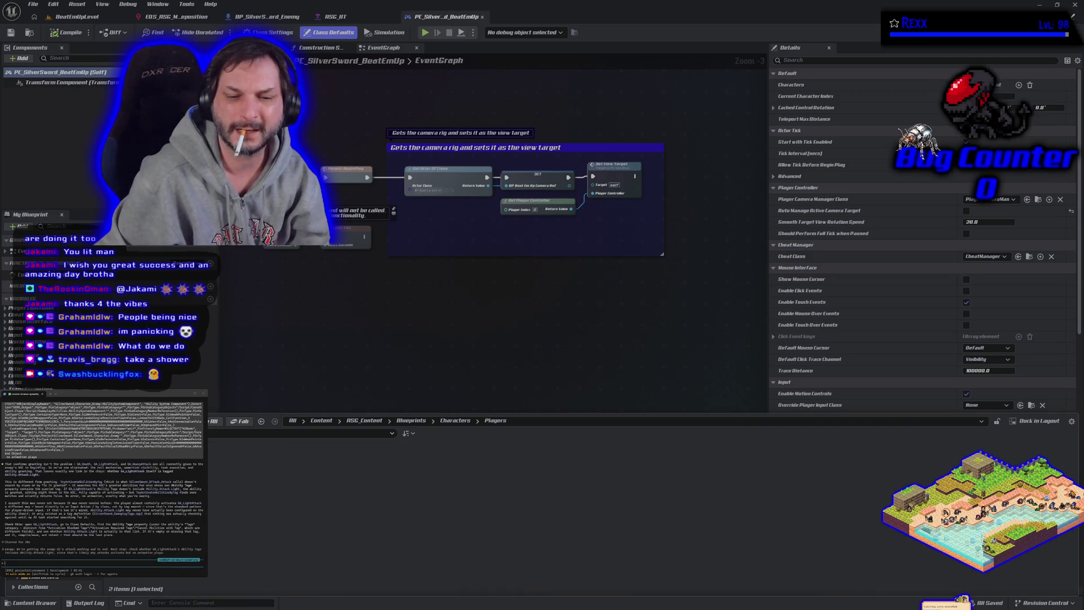
pyautogui.doubleClick(169, 474)
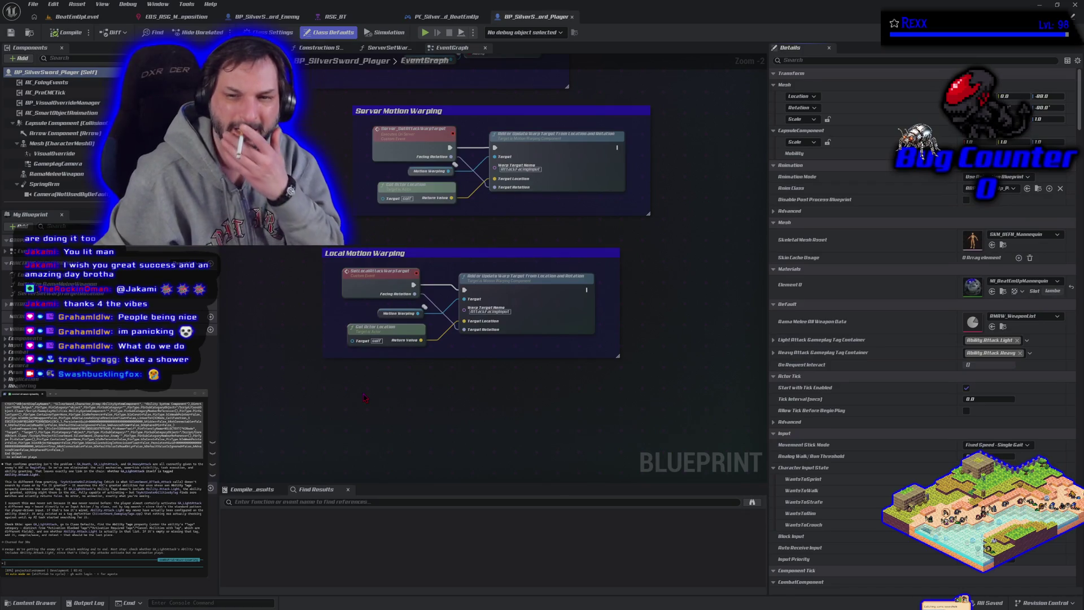
# Add two custom event nodes to the player graph, naming the second one Heavy Attack
pyautogui.scroll(-10, 364, 398)
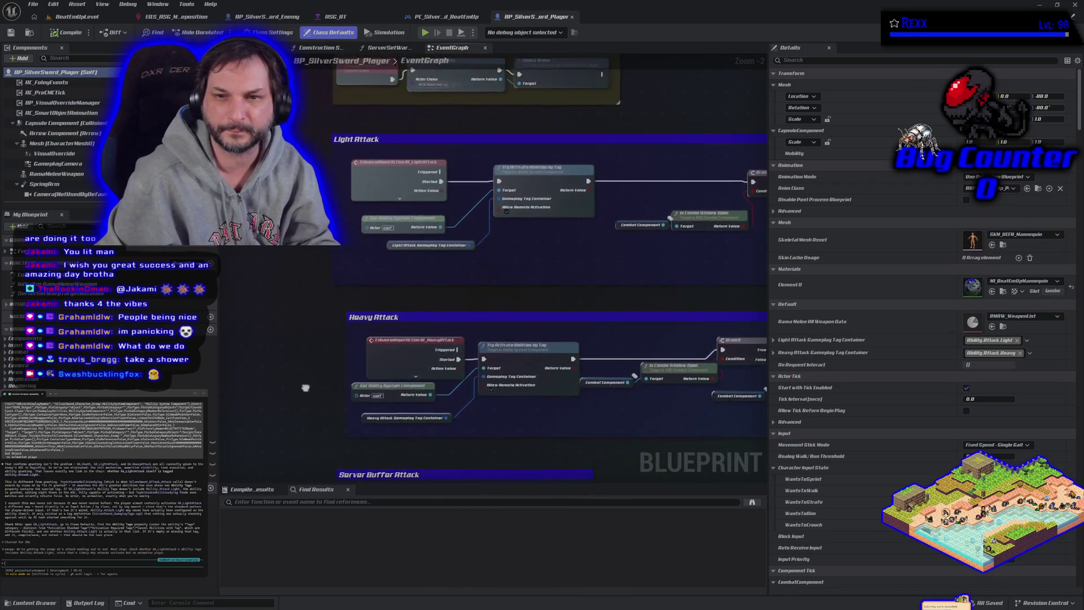
pyautogui.rightClick(244, 197)
pyautogui.write('custom event')
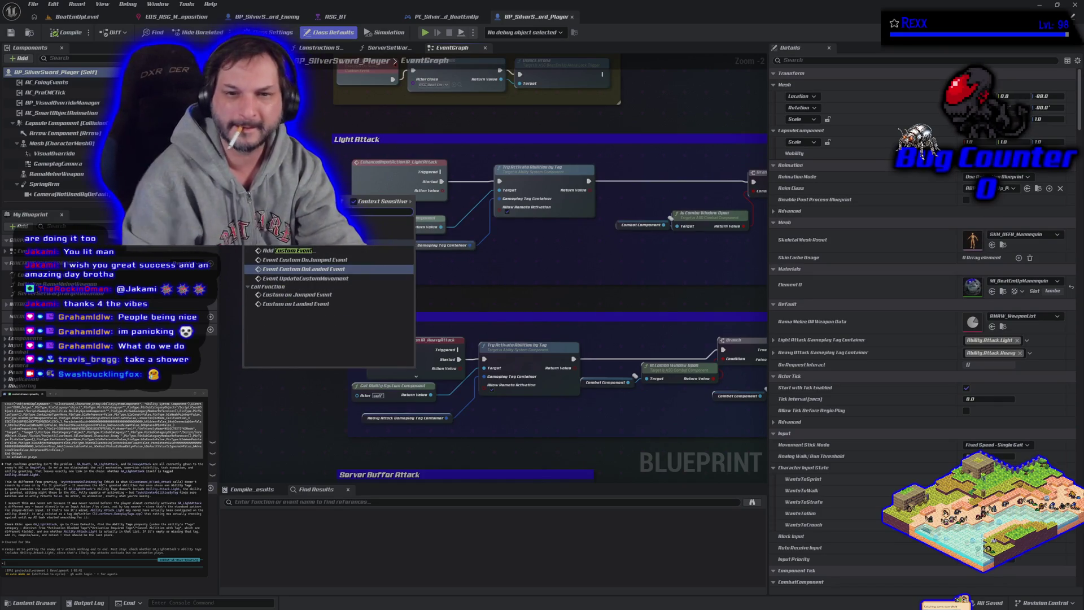
pyautogui.click(295, 252)
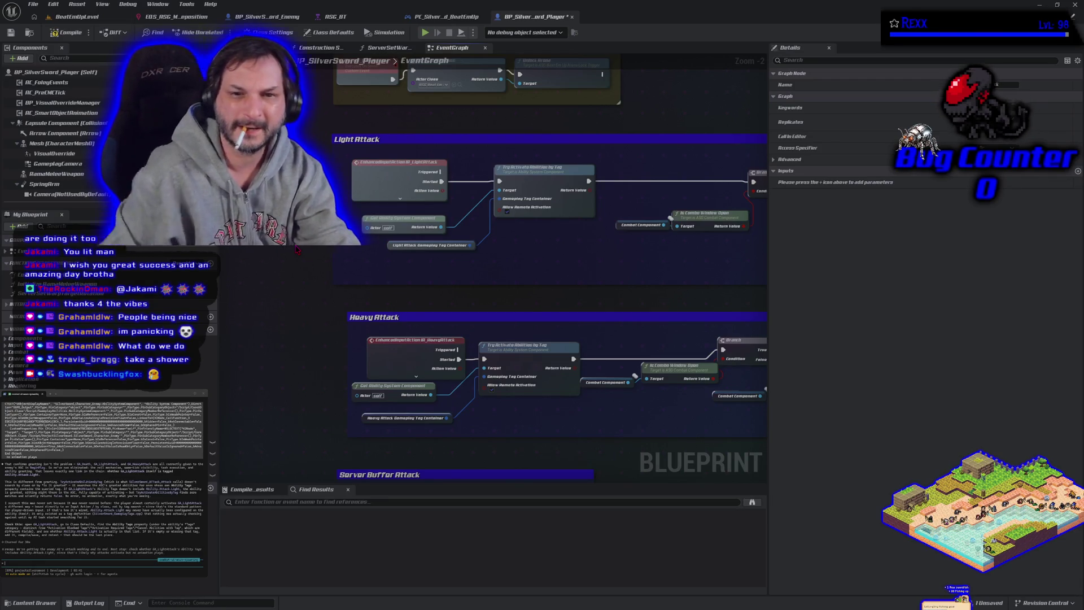
pyautogui.rightClick(244, 374)
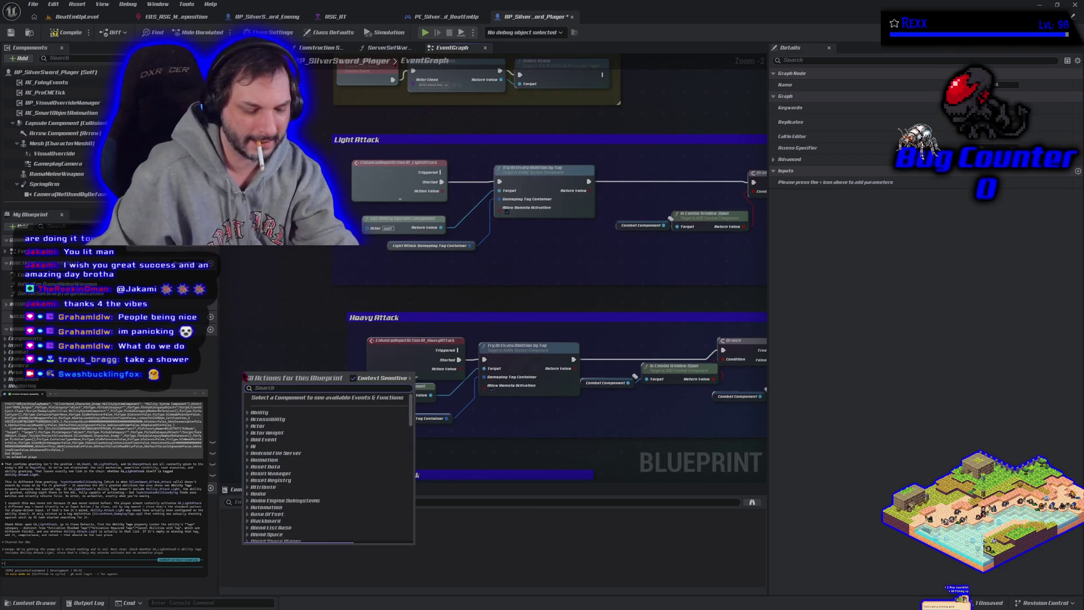
pyautogui.write('custom event')
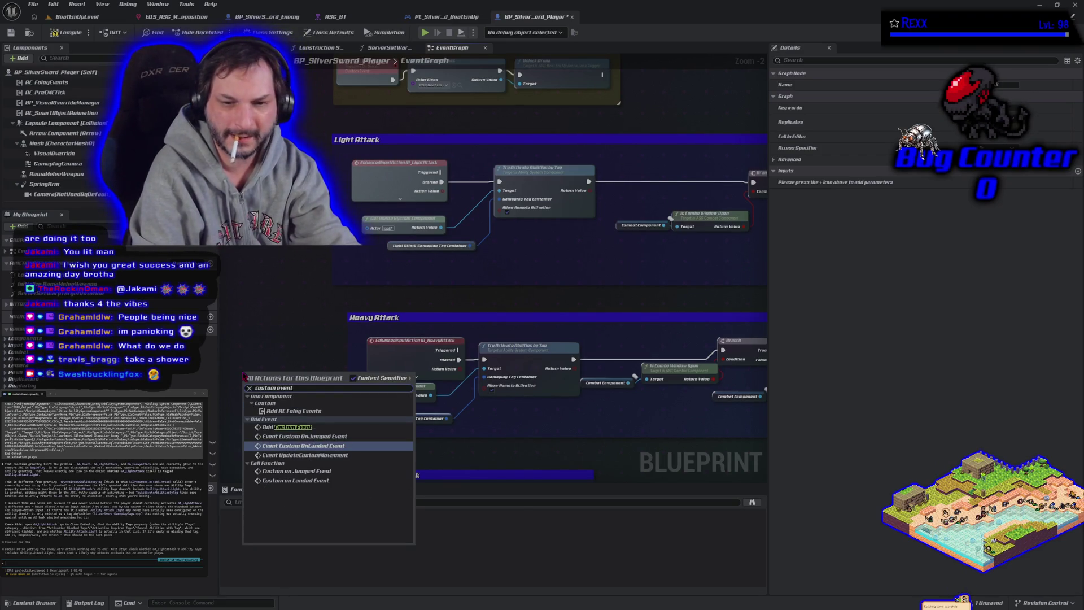
pyautogui.click(311, 429)
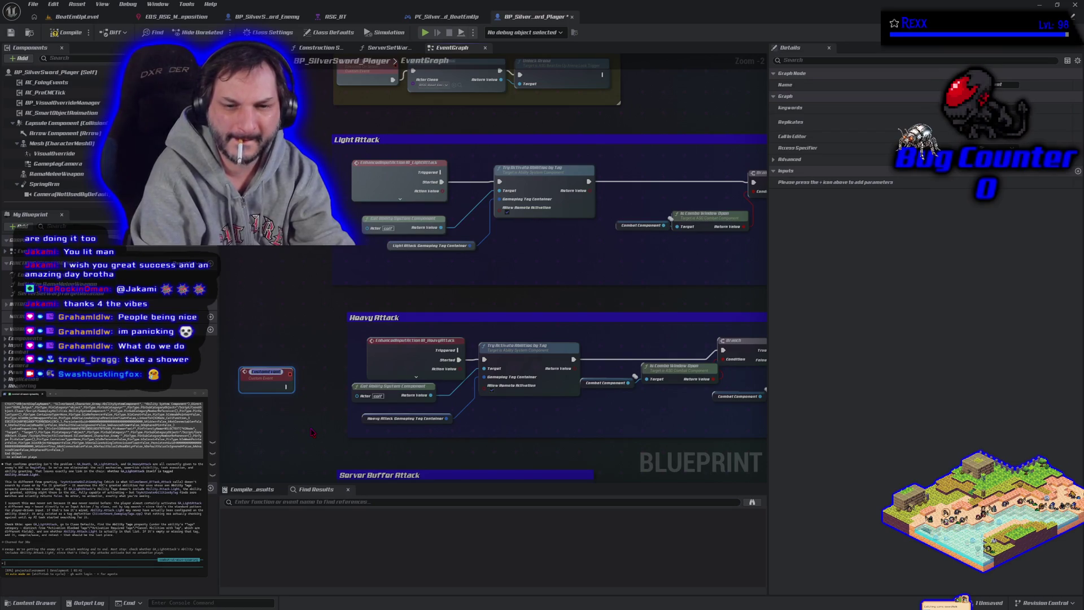
pyautogui.write('M Attack')
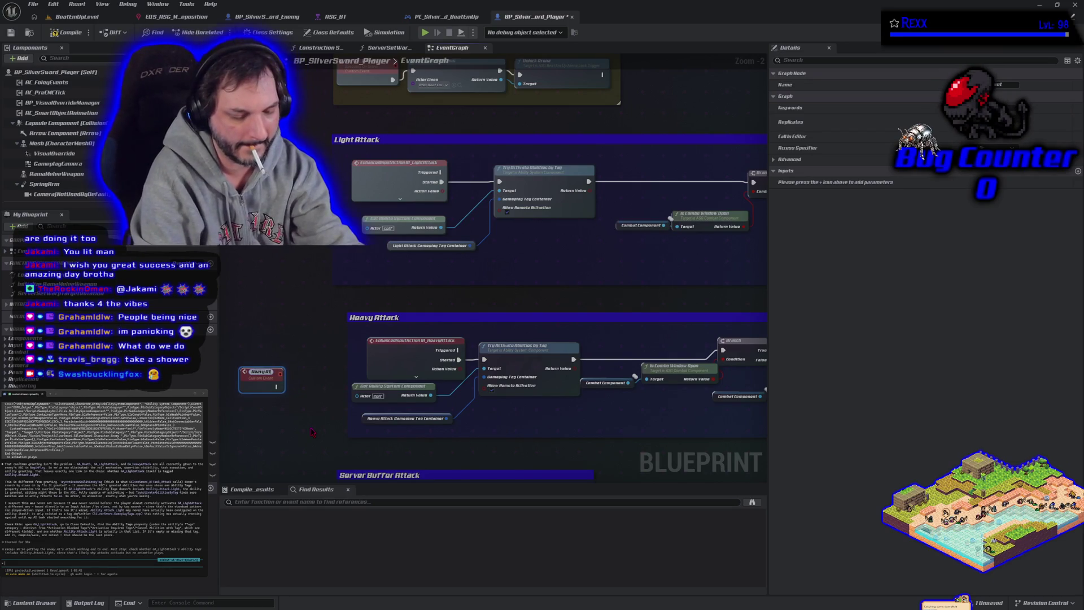
pyautogui.press('Return')
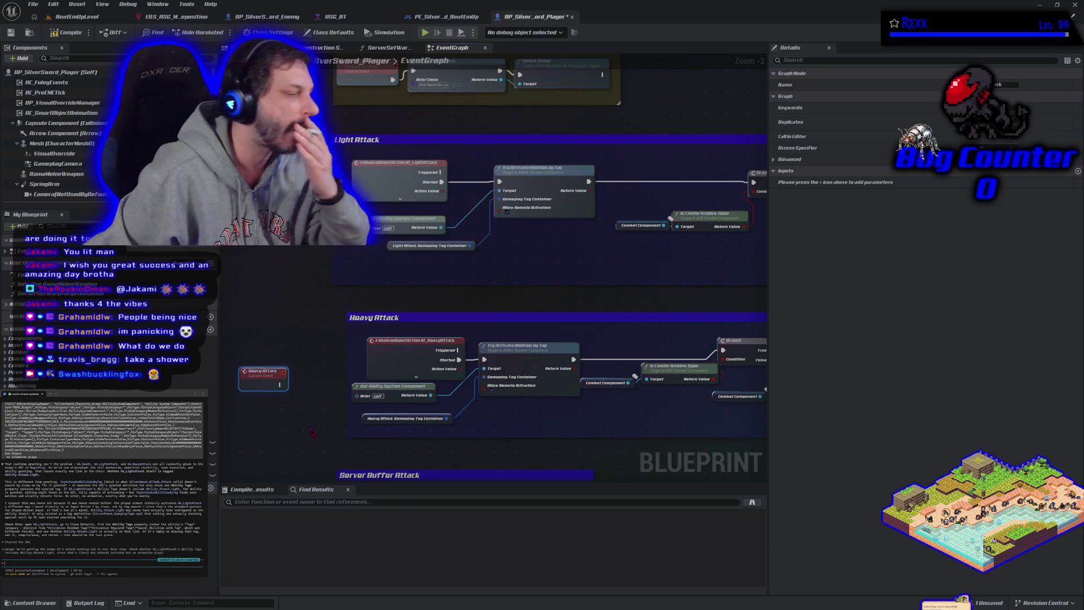
# Compile and save, then replace IA_LightAttack with the Light Attack event on its ability activation
pyautogui.click(65, 34)
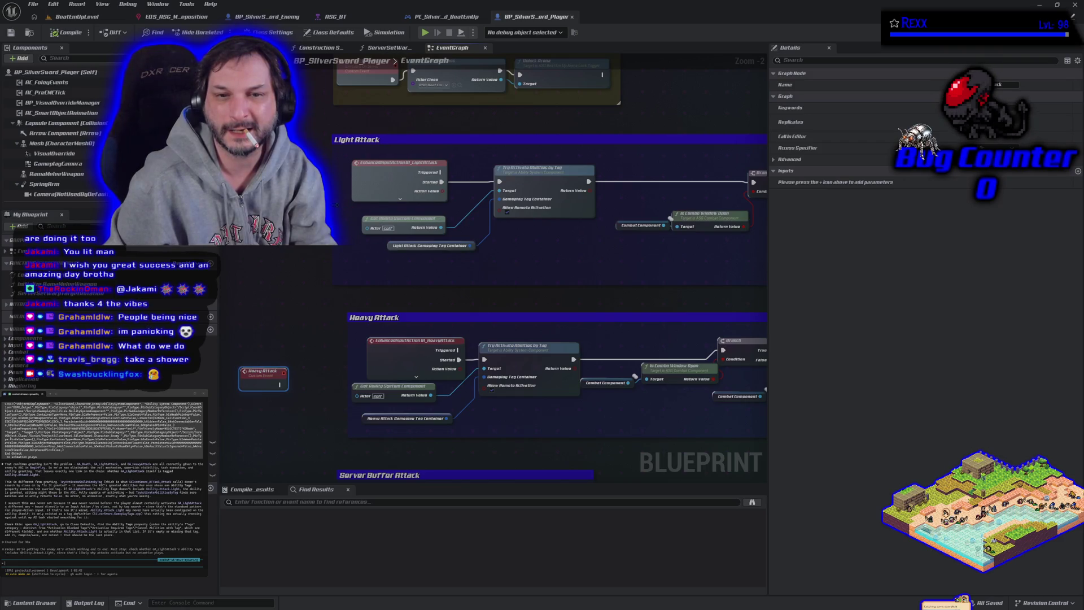
pyautogui.moveTo(442, 182)
pyautogui.mouseDown()
pyautogui.moveTo(367, 213)
pyautogui.moveTo(332, 212)
pyautogui.mouseUp()
pyautogui.moveTo(395, 163); pyautogui.dragTo(289, 148)
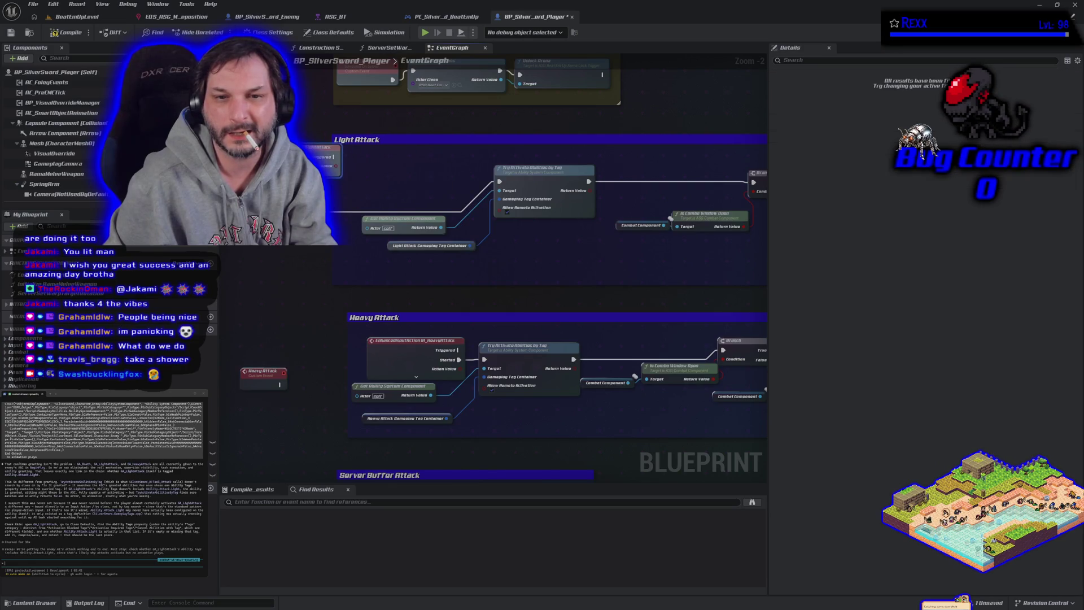
pyautogui.moveTo(322, 200); pyautogui.dragTo(405, 174)
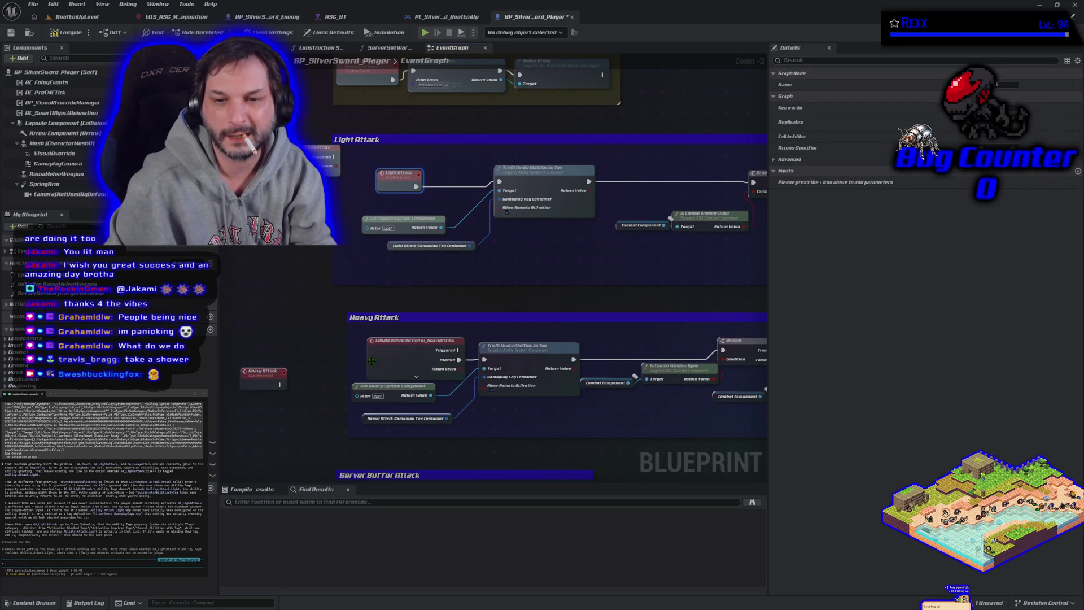
# Wire the Heavy Attack event to the heavy ability activation and delete the IA_HeavyAttack node
pyautogui.moveTo(459, 359)
pyautogui.mouseDown()
pyautogui.moveTo(373, 384)
pyautogui.moveTo(279, 385)
pyautogui.mouseUp()
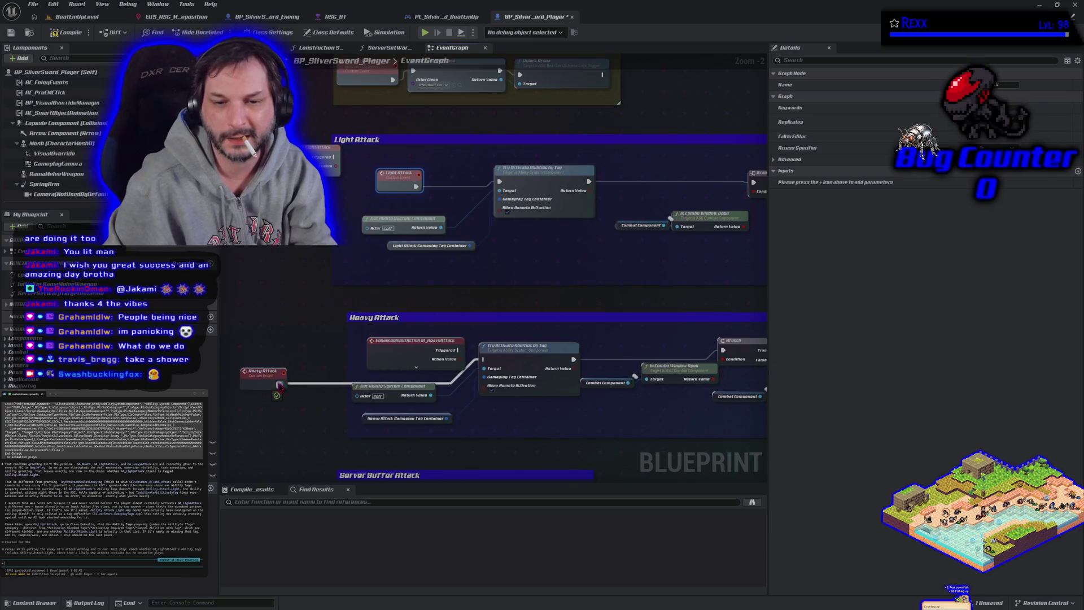
pyautogui.moveTo(414, 363); pyautogui.dragTo(269, 342)
pyautogui.moveTo(268, 384); pyautogui.dragTo(410, 363)
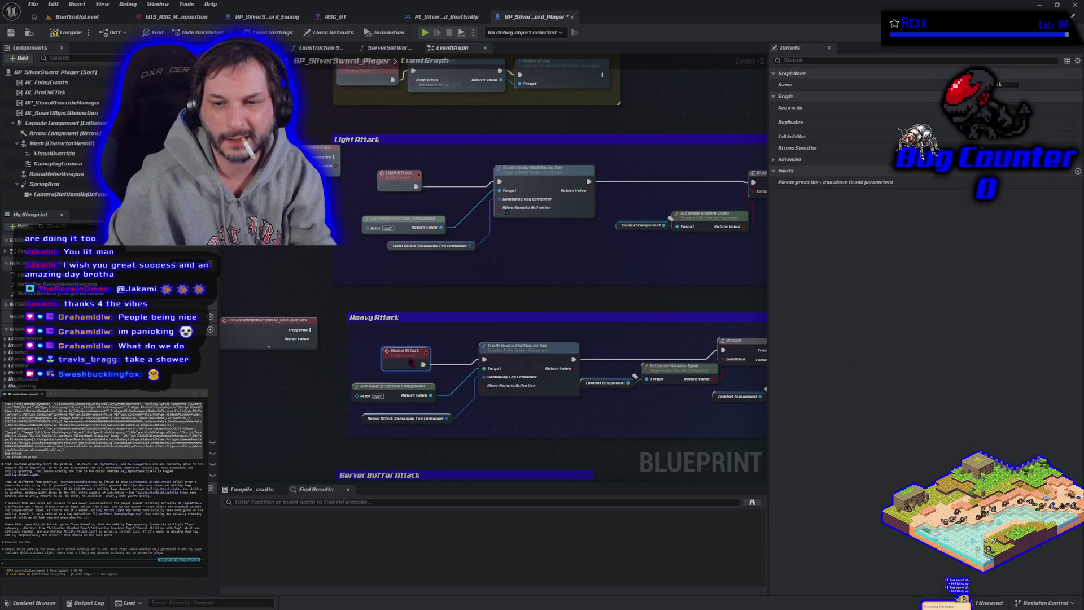
pyautogui.click(280, 327)
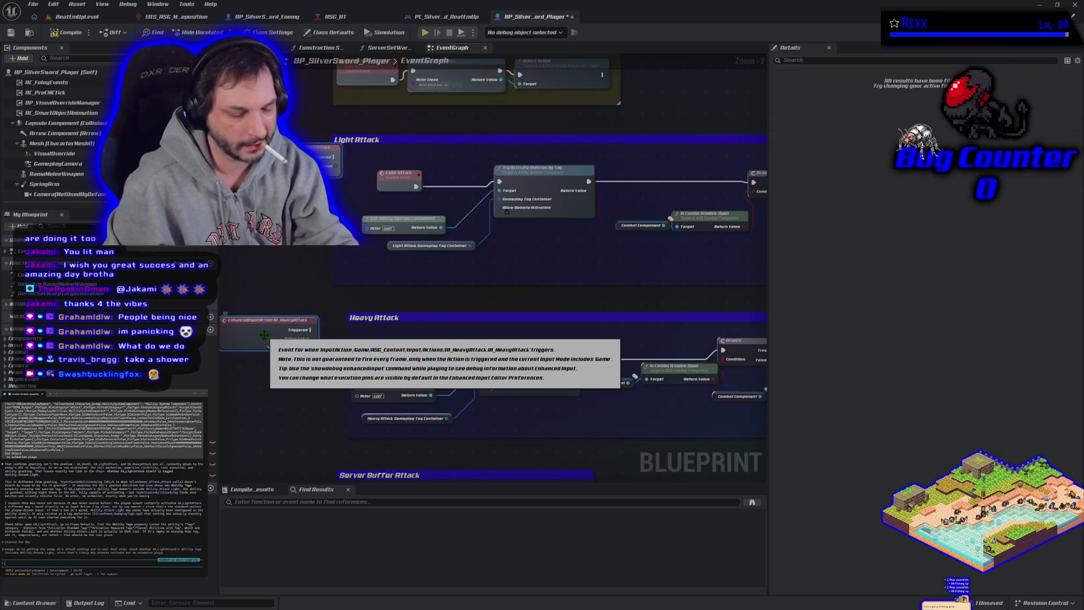
pyautogui.press('Delete')
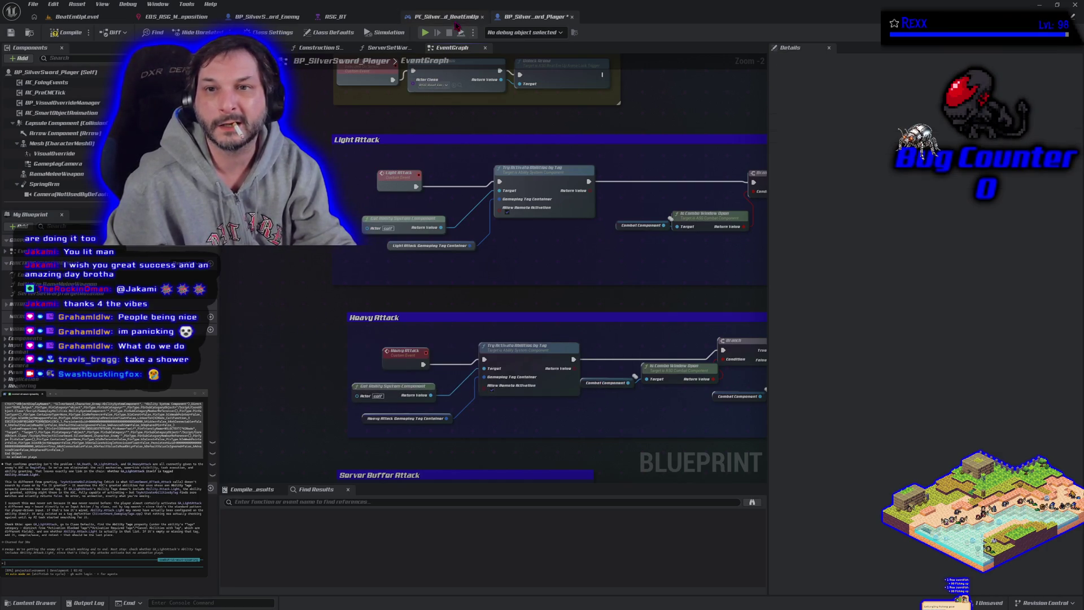
# Restore the deleted attack input nodes and paste IA_LightAttack and IA_HeavyAttack into PC_SilverSword_BeatEmUp
pyautogui.click(450, 18)
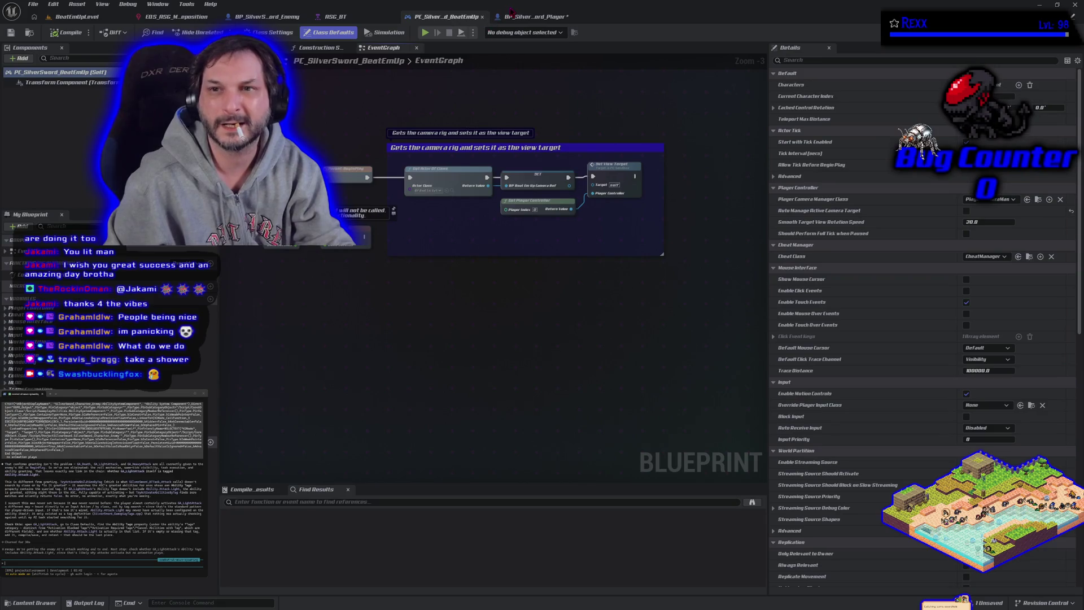
pyautogui.click(516, 18)
pyautogui.hotkey('ctrl', 'z')
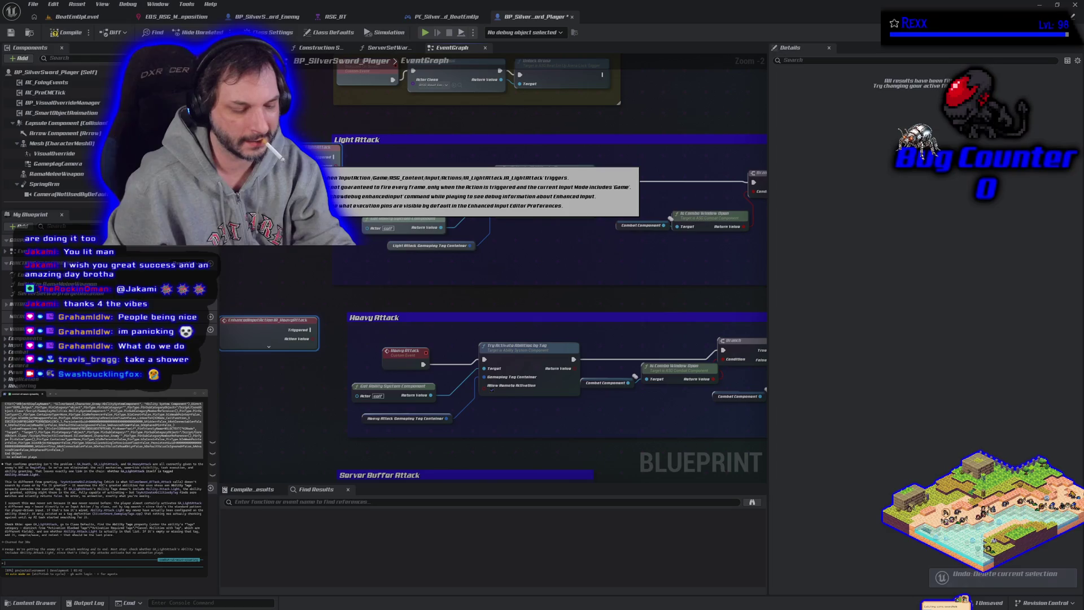
pyautogui.click(446, 17)
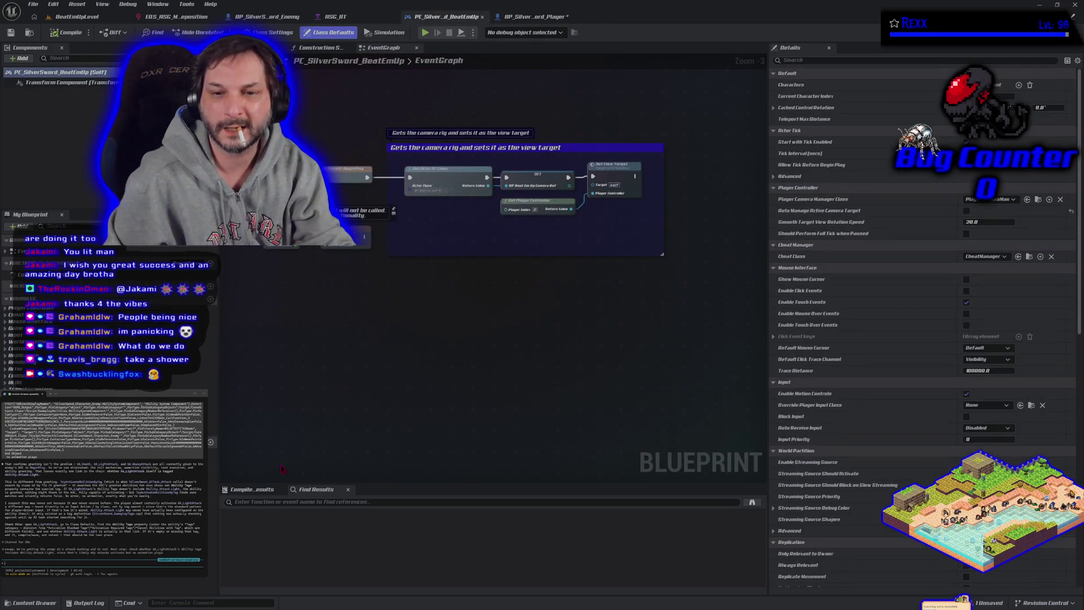
pyautogui.hotkey('ctrl', 'v')
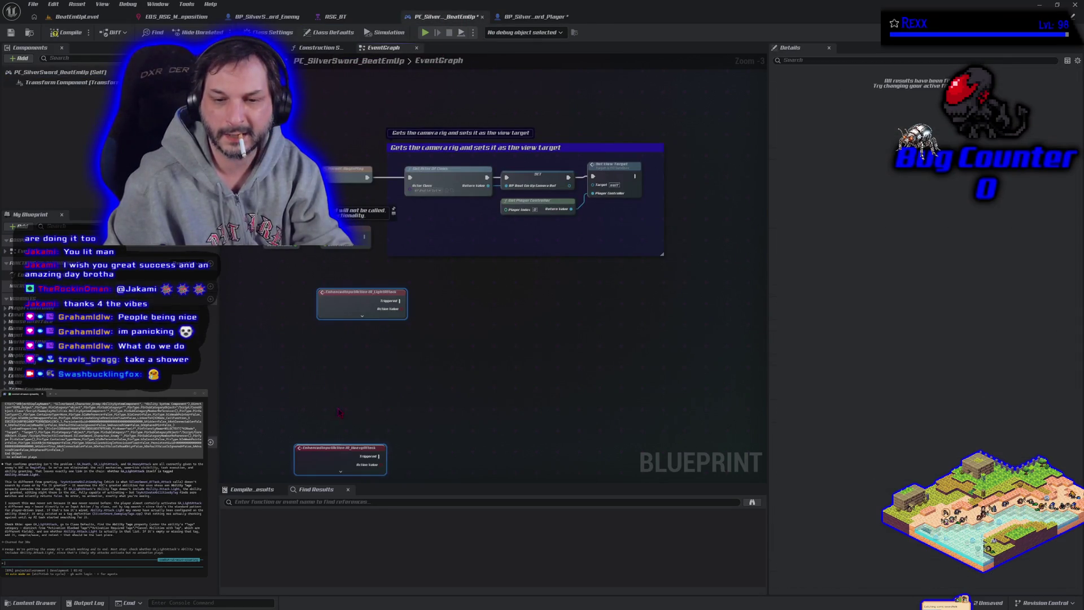
pyautogui.click(389, 347)
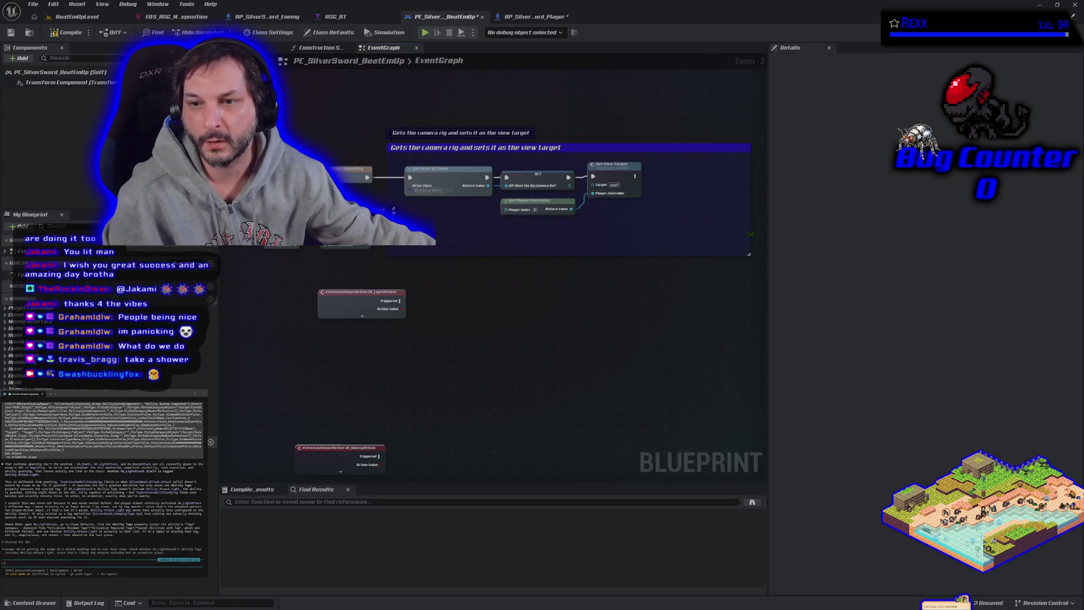
# Browse the controller's inherited variables and select the Characters array variable
pyautogui.moveTo(567, 312); pyautogui.dragTo(517, 317)
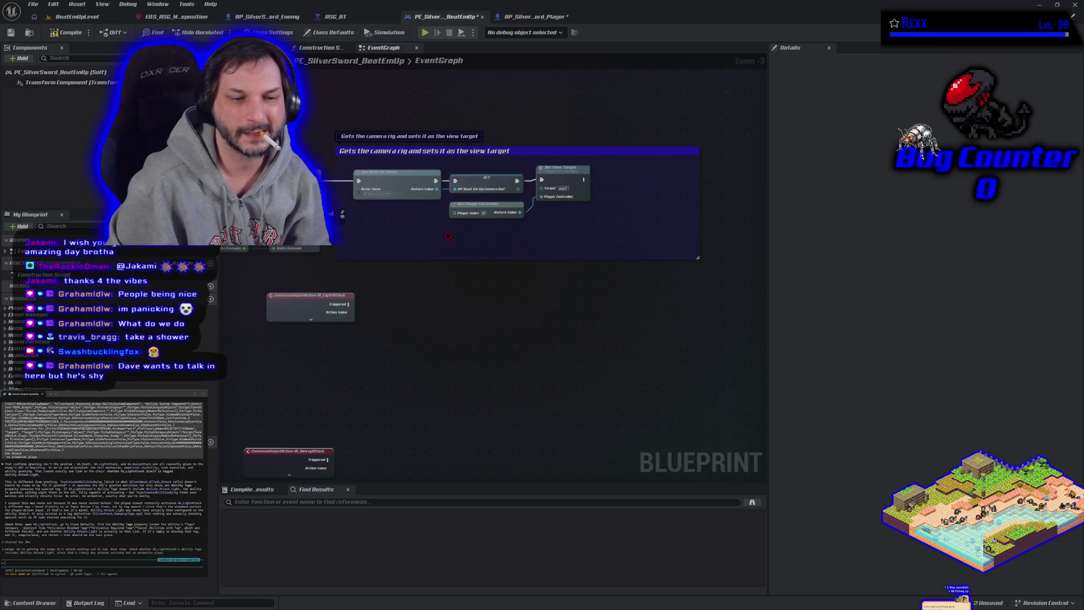
pyautogui.click(9, 370)
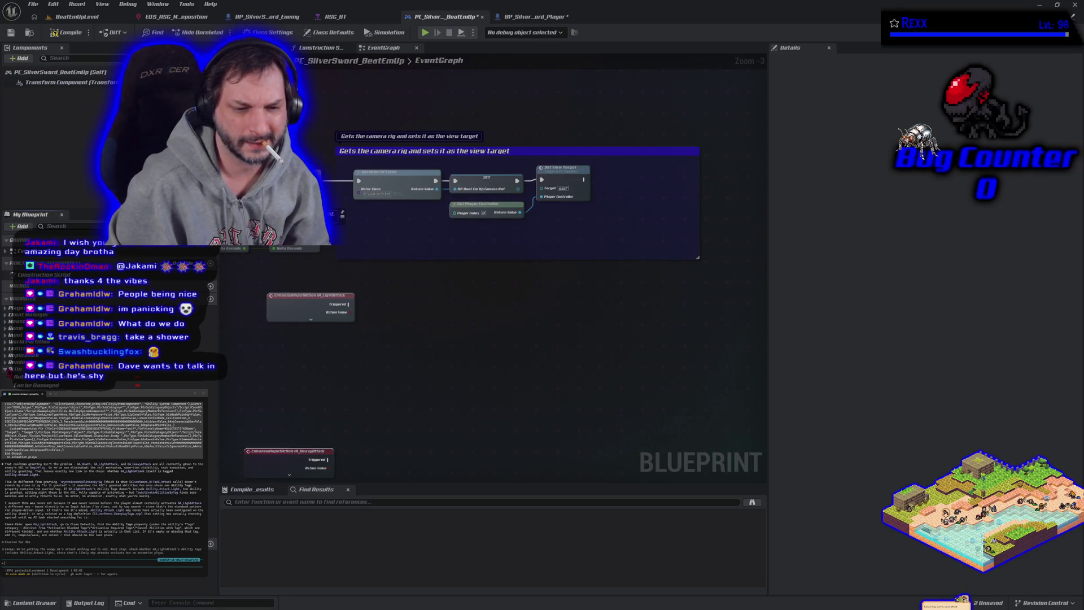
pyautogui.click(10, 372)
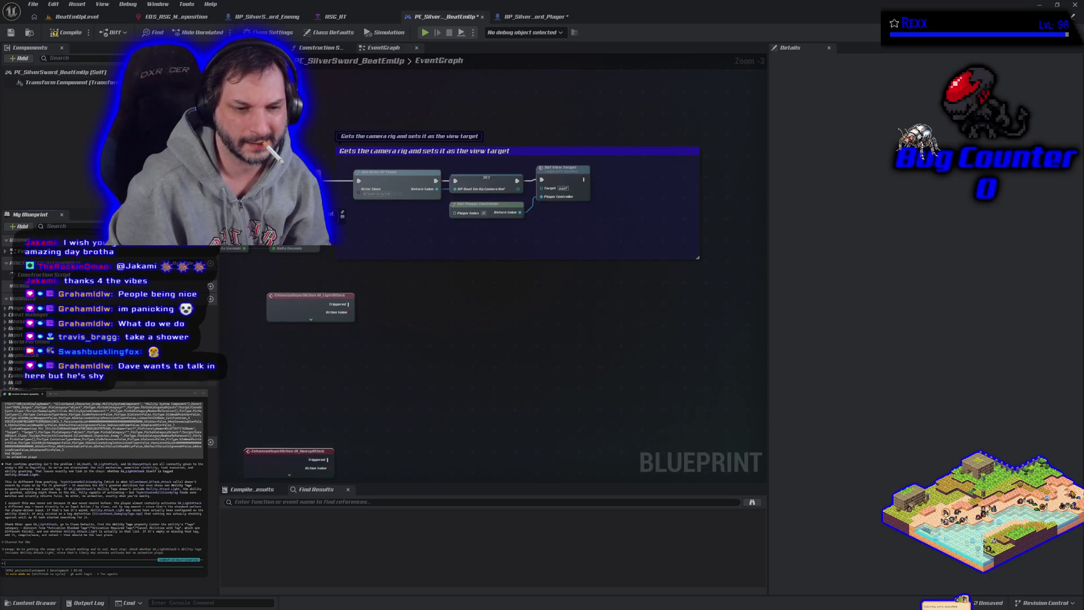
pyautogui.click(212, 397)
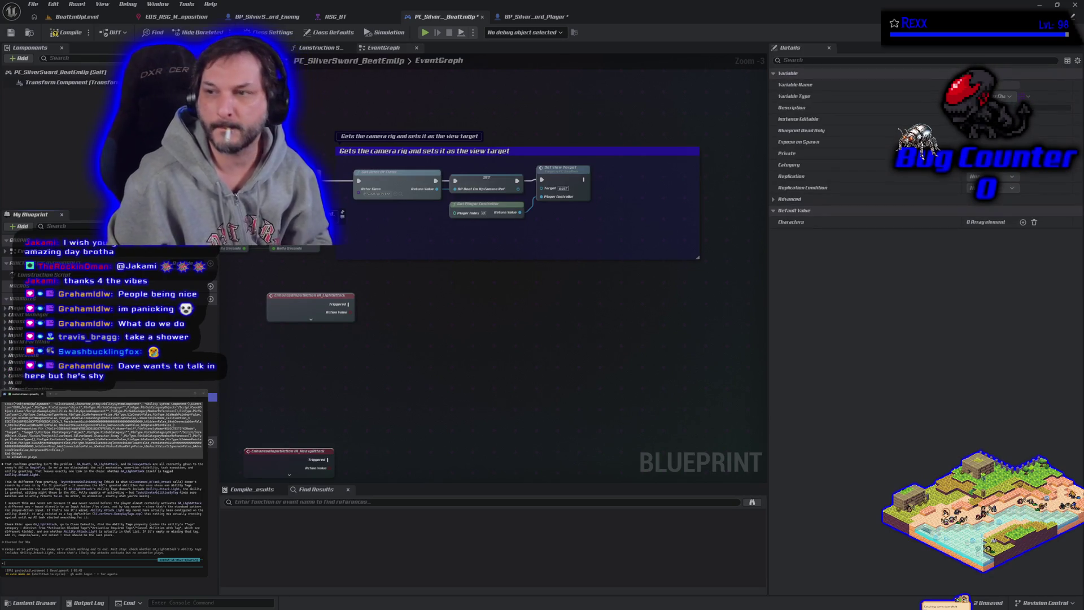